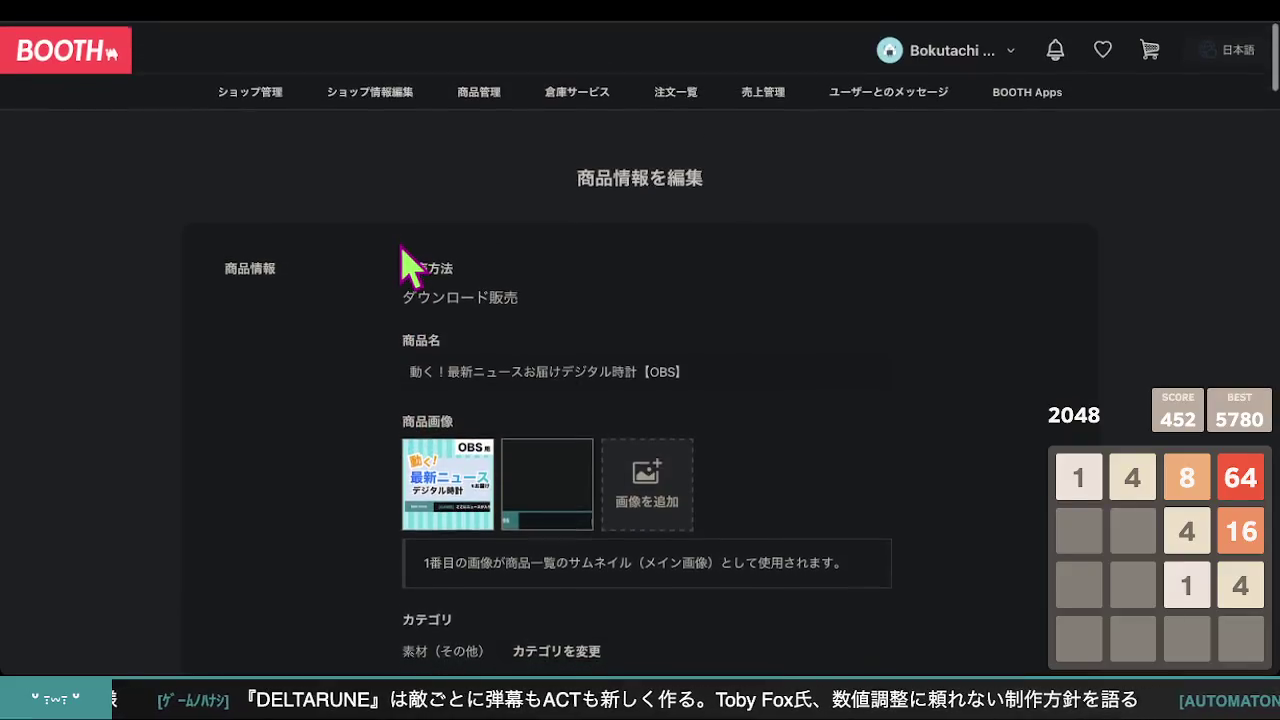
pyautogui.scroll(-3, 366, 282)
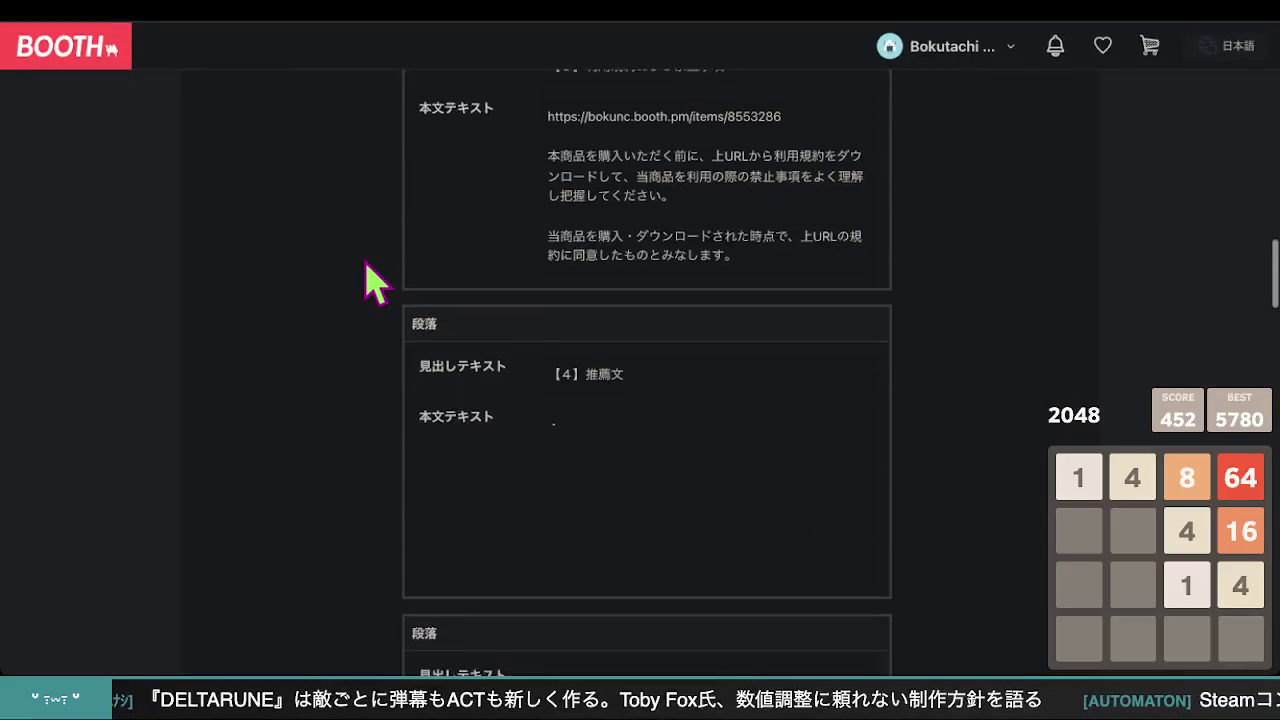
# Reload the published product page and check the first lines of its description
pyautogui.click(640, 425)
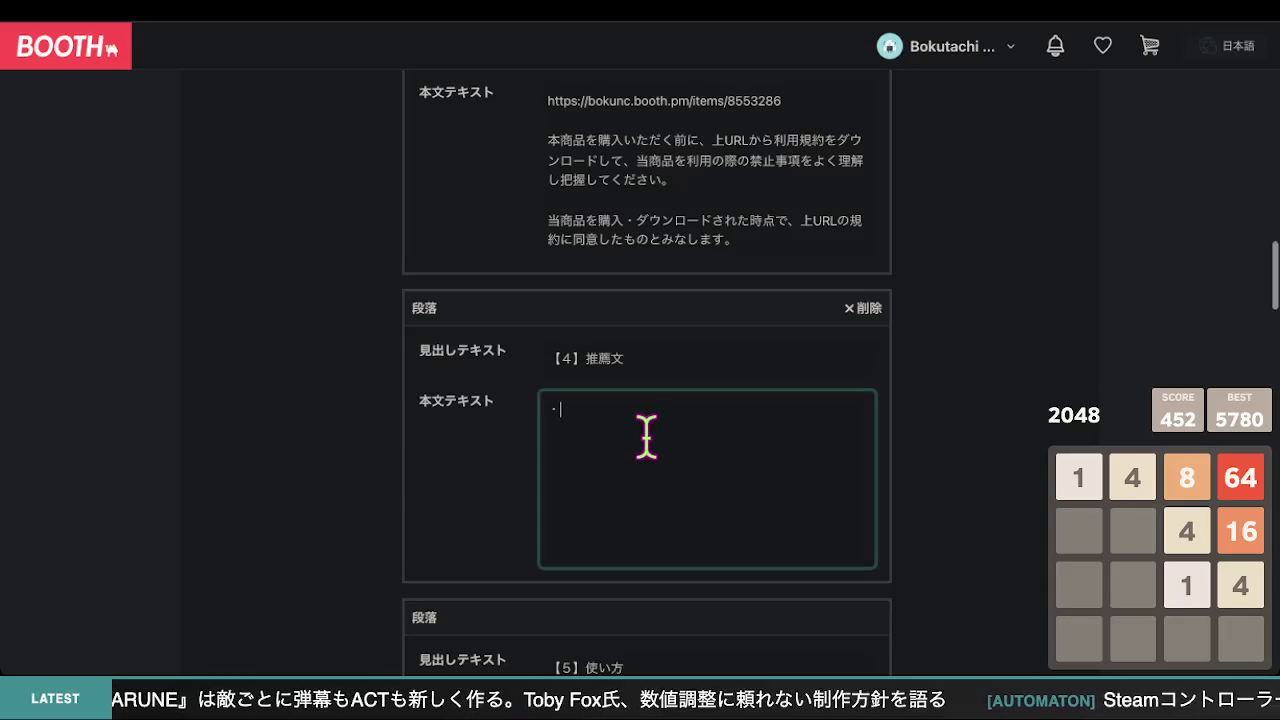
pyautogui.click(528, 20)
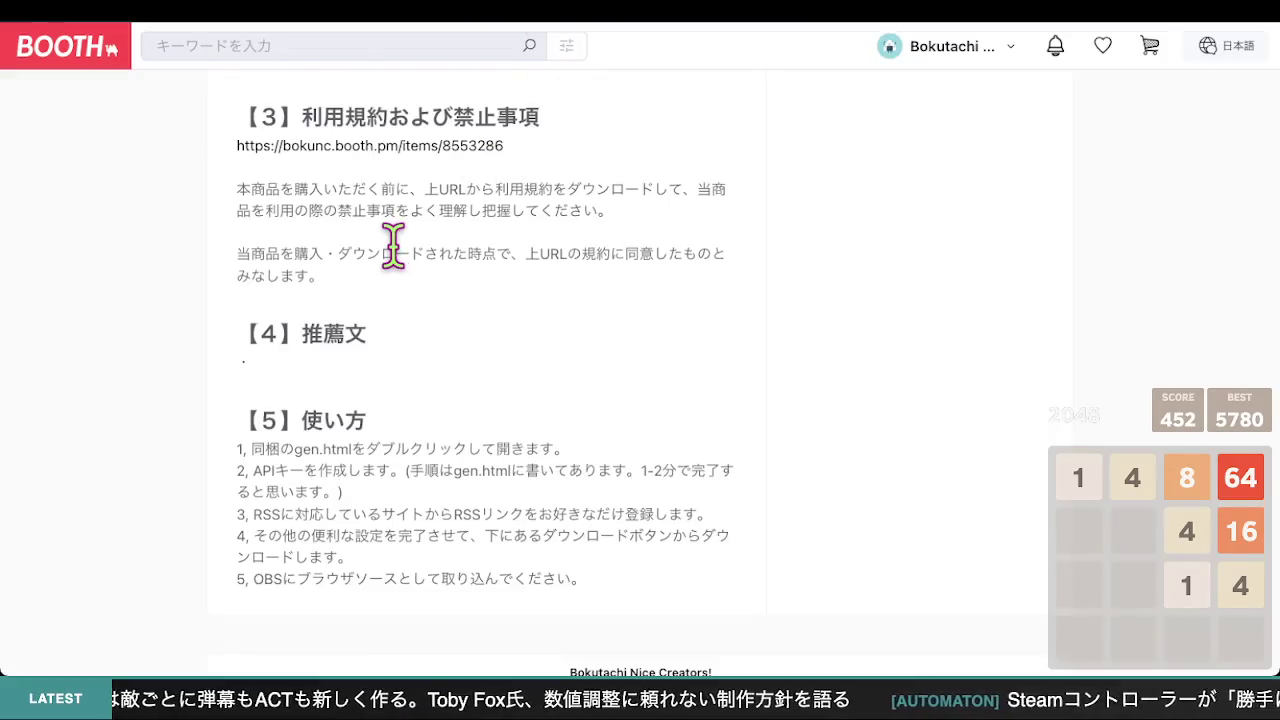
pyautogui.scroll(2, 393, 244)
pyautogui.click(103, 36)
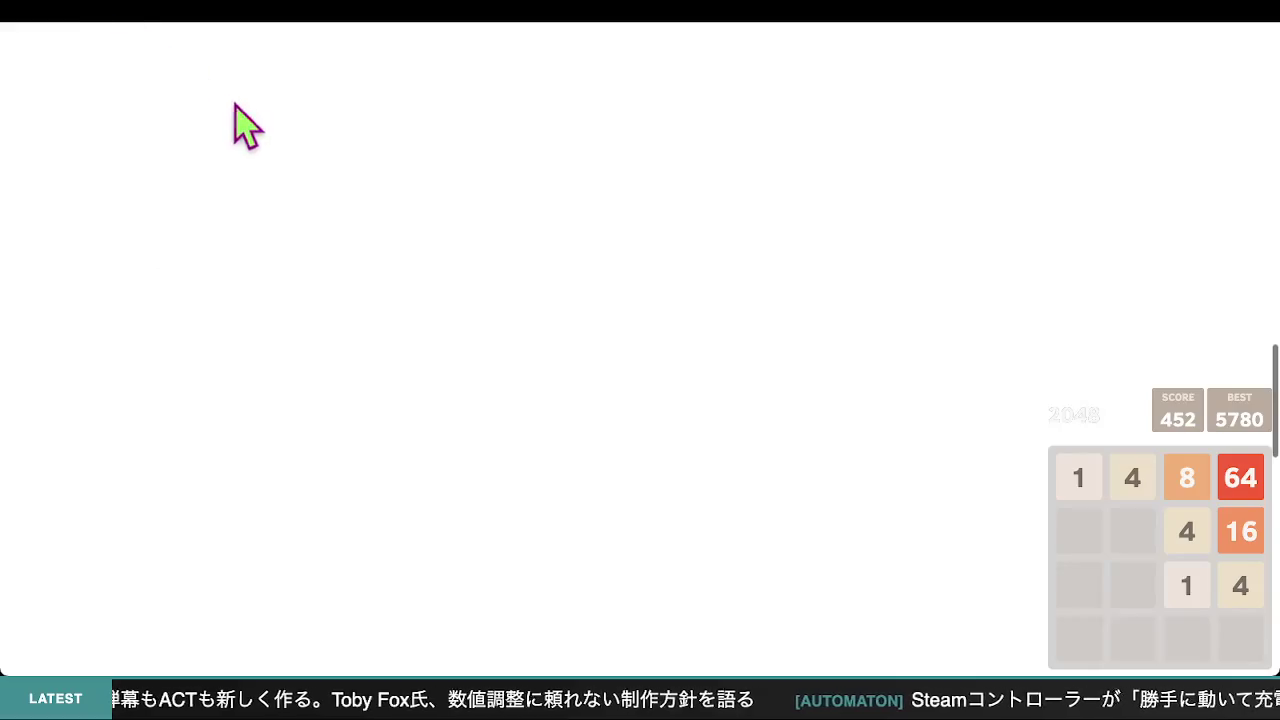
pyautogui.scroll(-2, 360, 240)
pyautogui.scroll(6, 366, 255)
pyautogui.scroll(5, 357, 266)
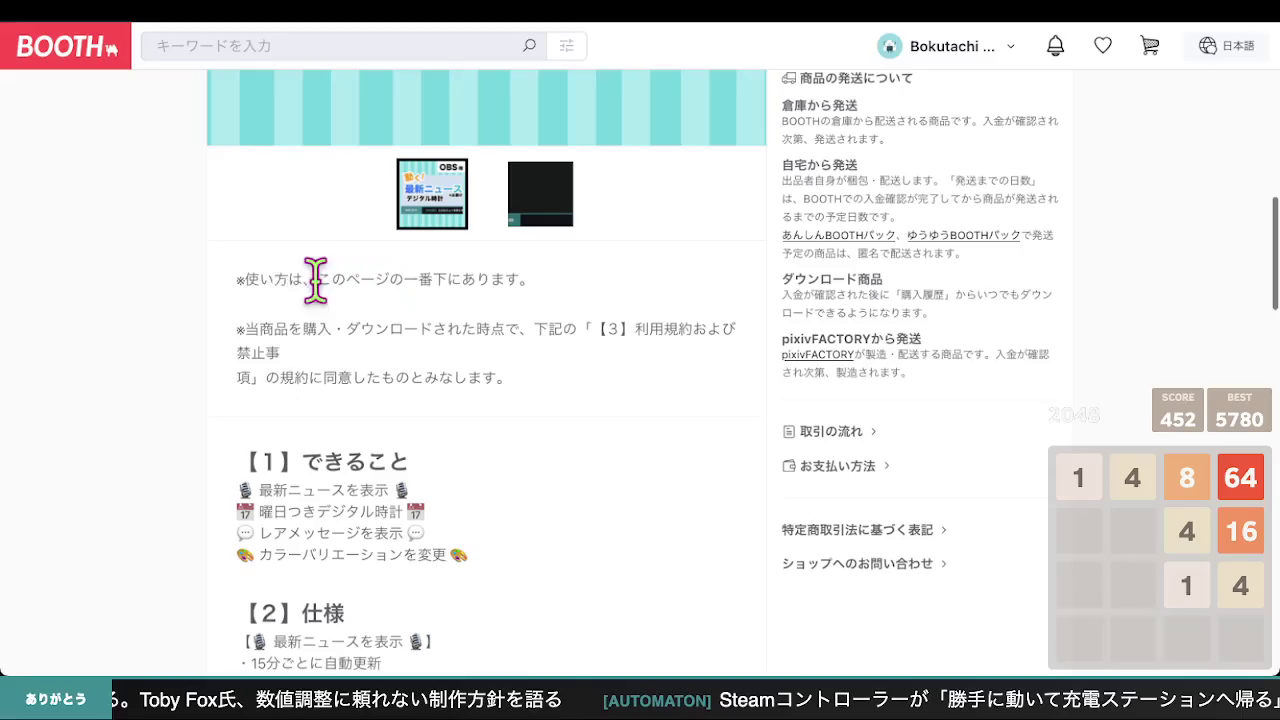
pyautogui.tripleClick(272, 279)
pyautogui.click(473, 372)
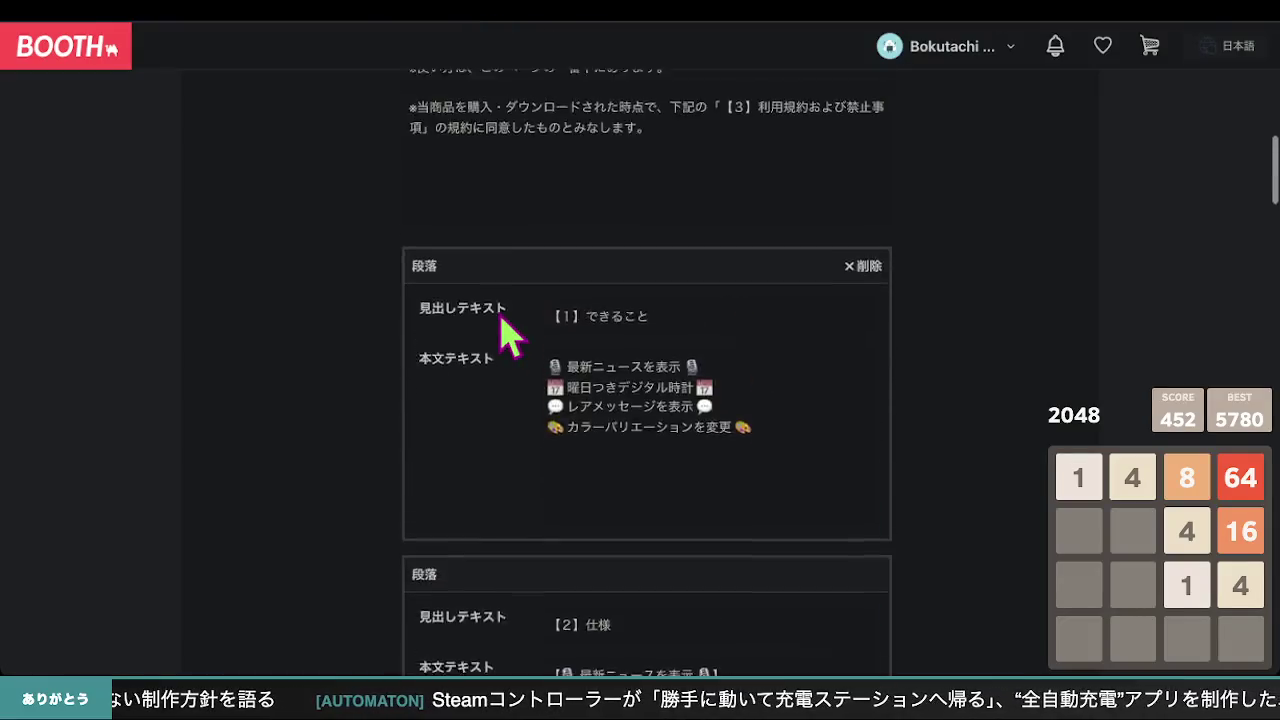
# Remove the stray line break before 項 in the description's 禁止事項 disclaimer
pyautogui.scroll(10, 501, 322)
pyautogui.scroll(-3, 502, 327)
pyautogui.scroll(-15, 501, 344)
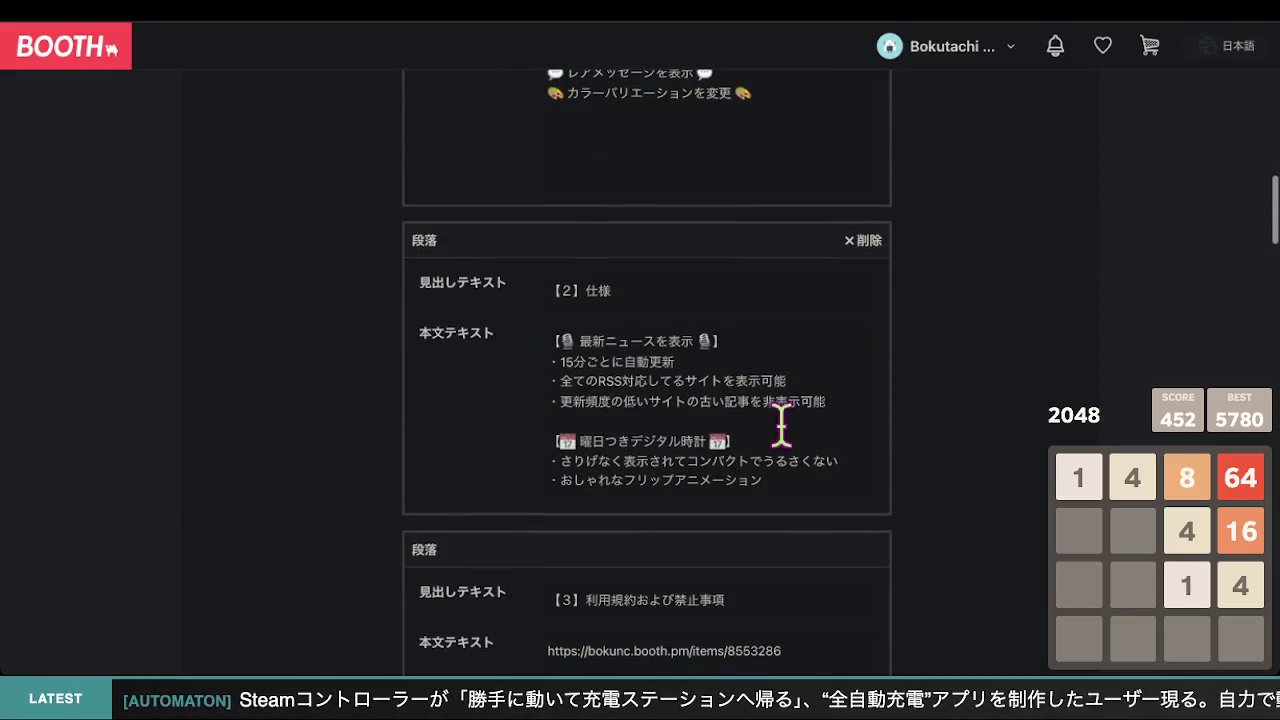
pyautogui.scroll(7, 729, 386)
pyautogui.scroll(-4, 650, 380)
pyautogui.scroll(2, 620, 380)
pyautogui.click(689, 342)
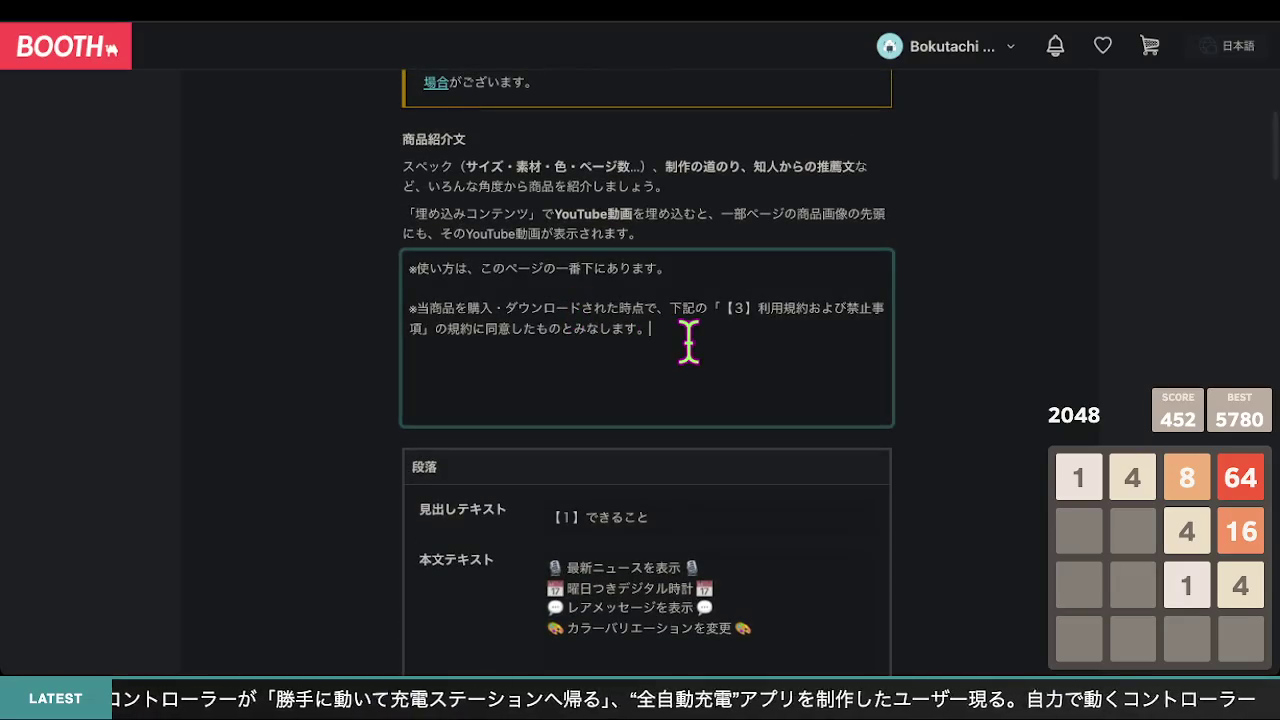
pyautogui.press('Left')
pyautogui.press('Left')
pyautogui.press('Home')
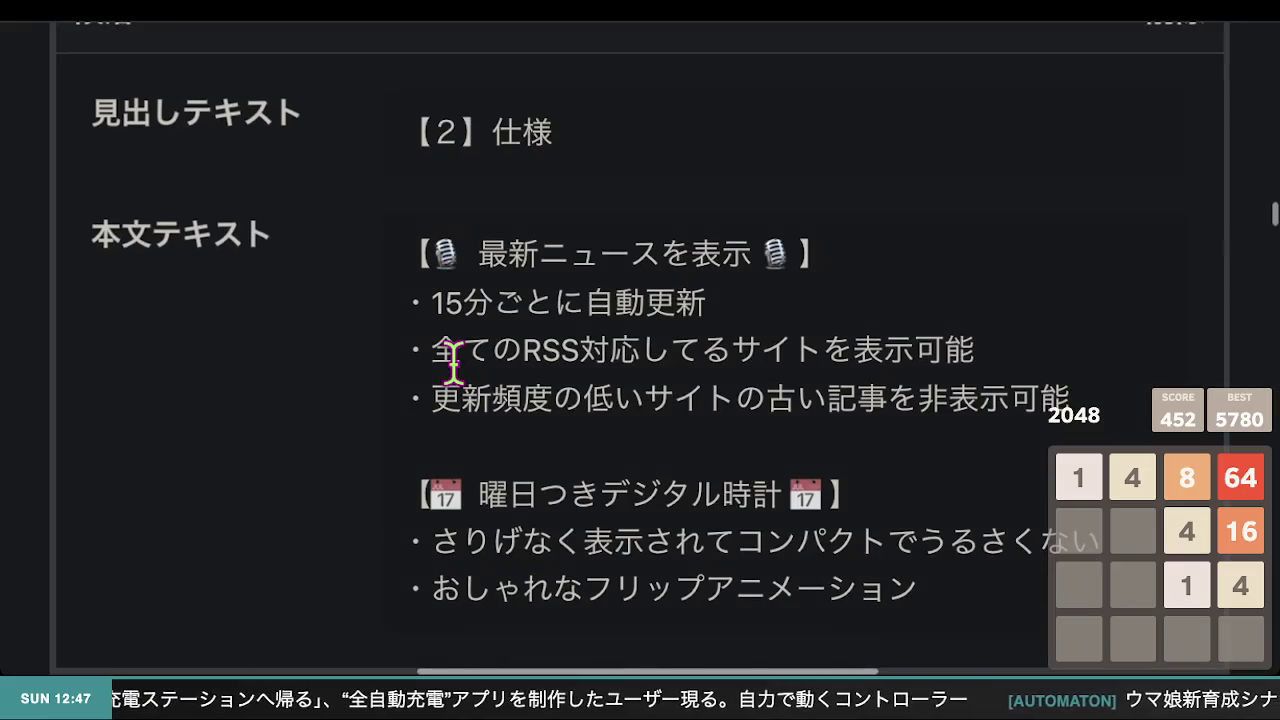
# Save the listing as a draft and return to the product page
pyautogui.scroll(-15, 457, 380)
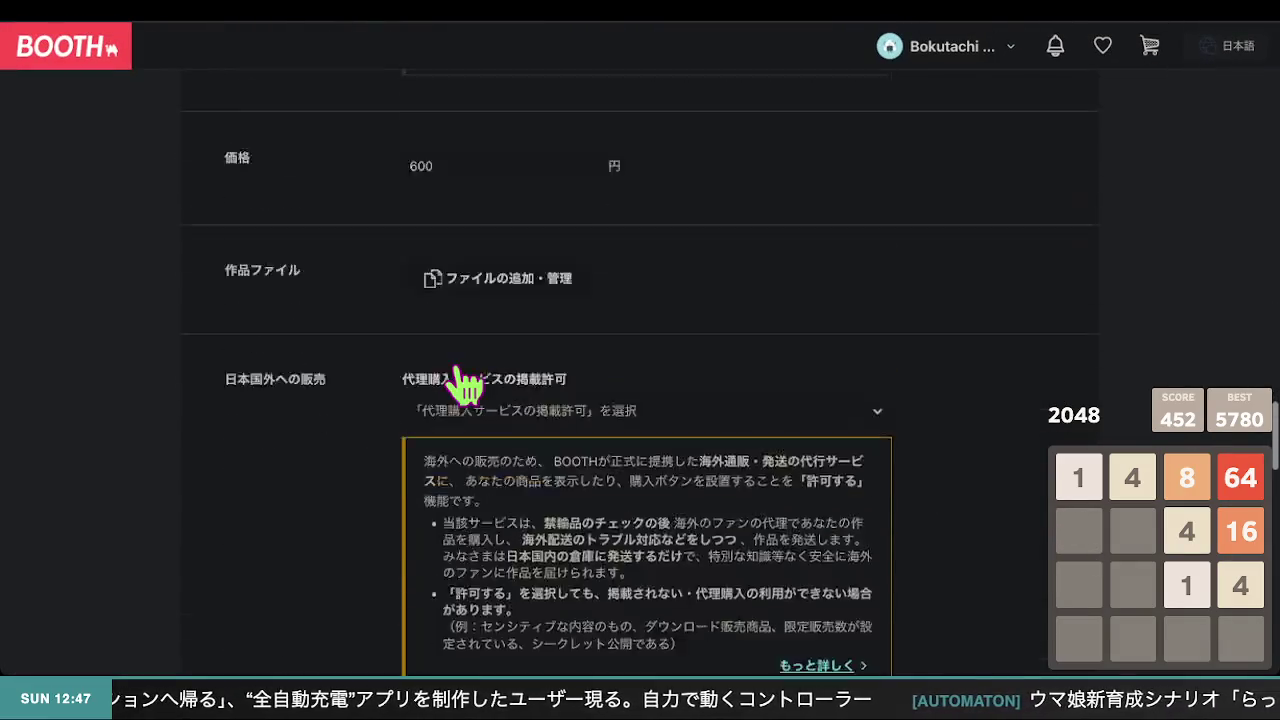
pyautogui.scroll(-10, 457, 362)
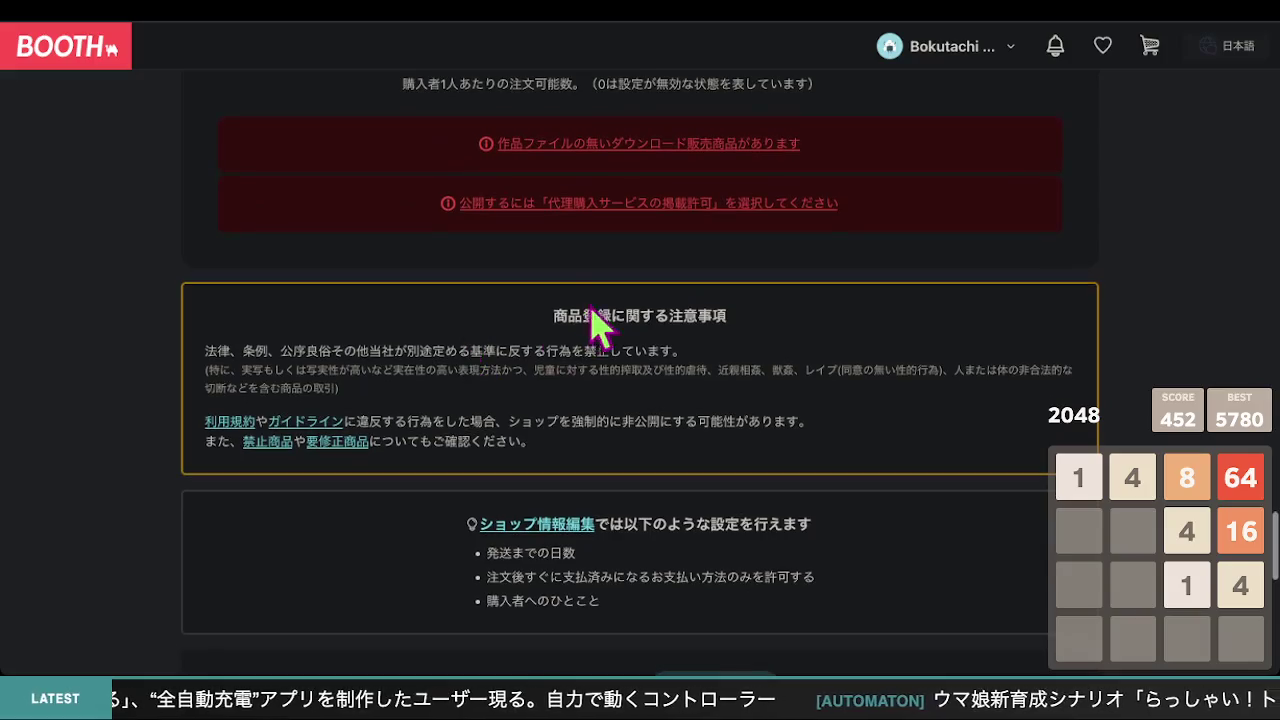
pyautogui.click(597, 232)
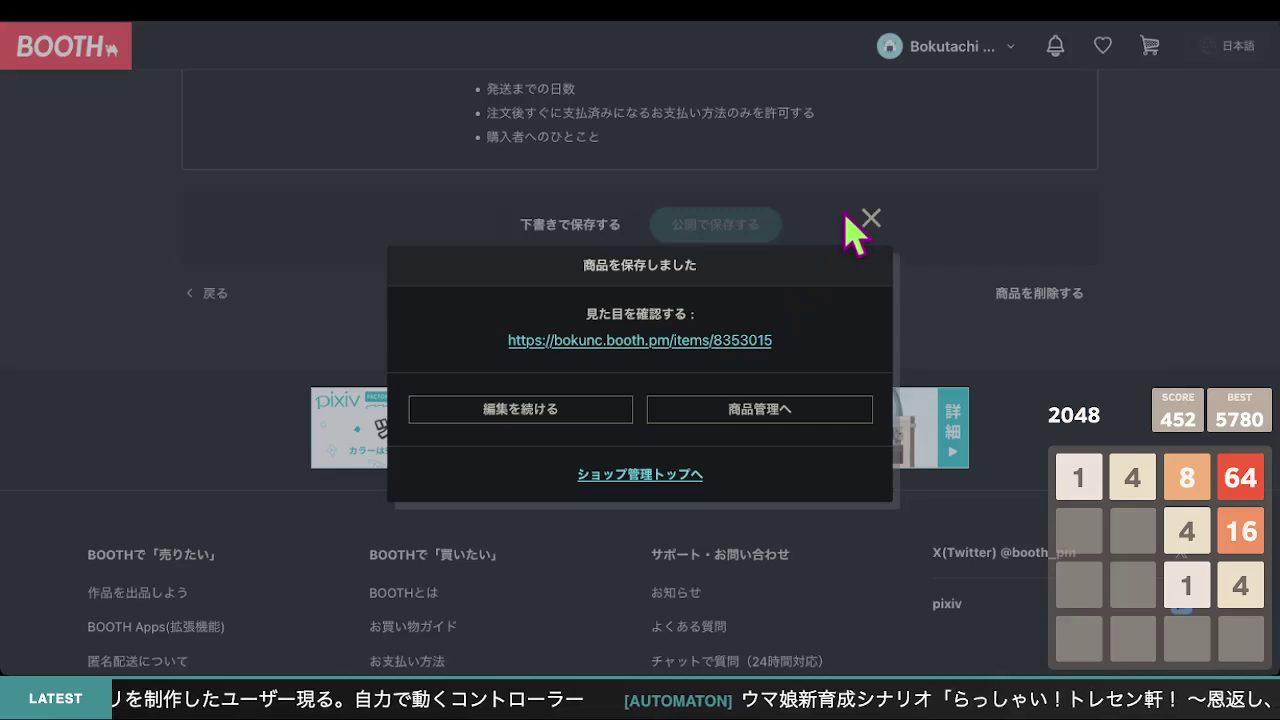
pyautogui.click(672, 20)
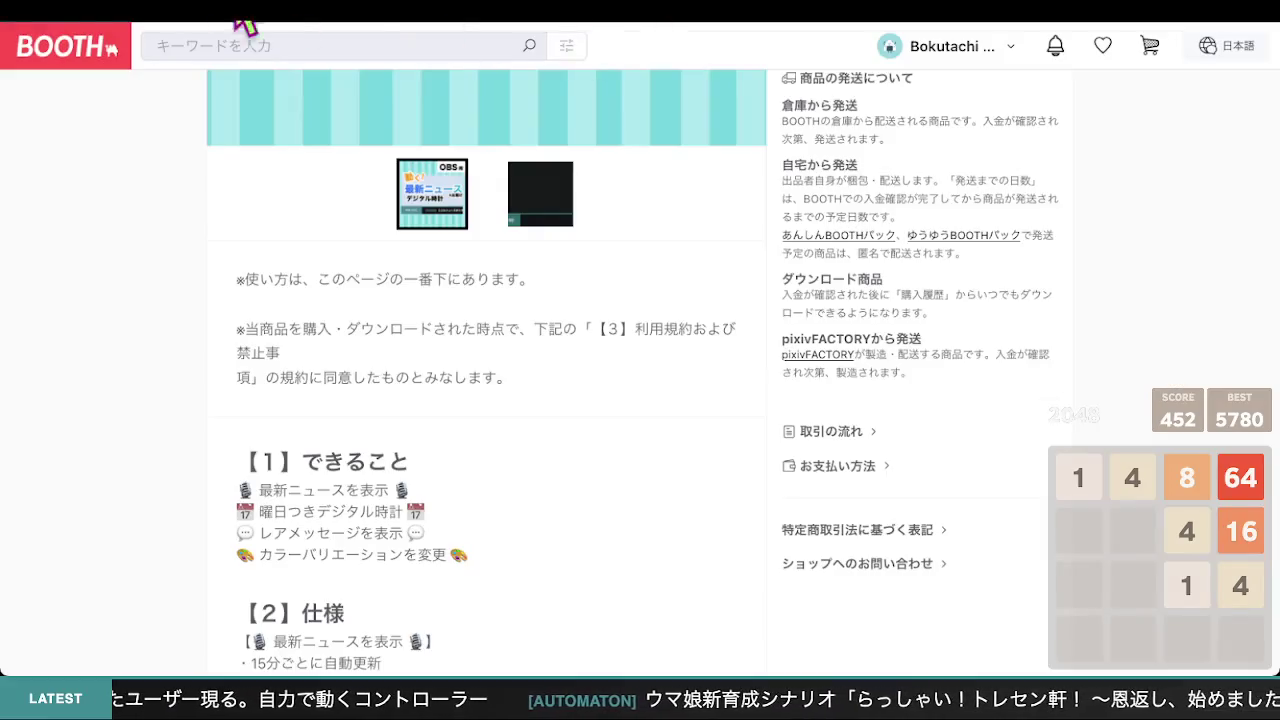
# Reload the product page and read sections 【1】 to 【5】, confirming 禁止事項 is unbroken
pyautogui.press('F5')
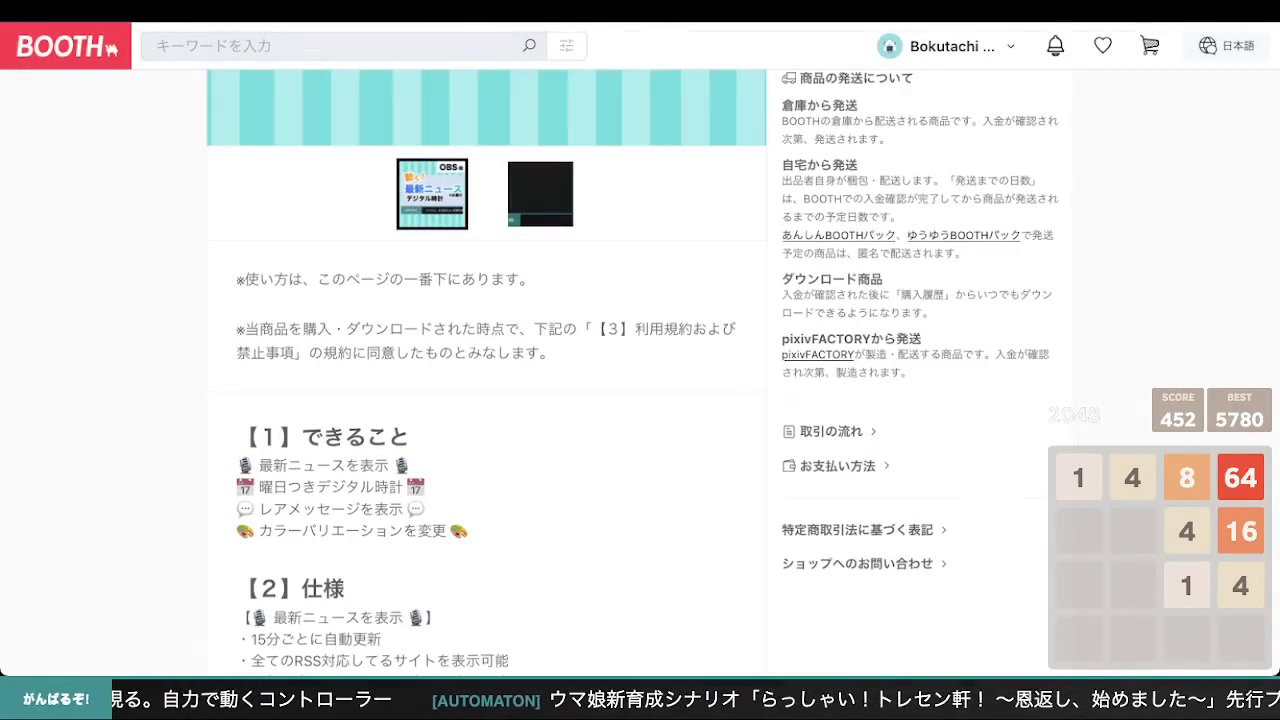
pyautogui.scroll(-6, 125, 345)
pyautogui.scroll(3, 125, 345)
pyautogui.scroll(3, 125, 345)
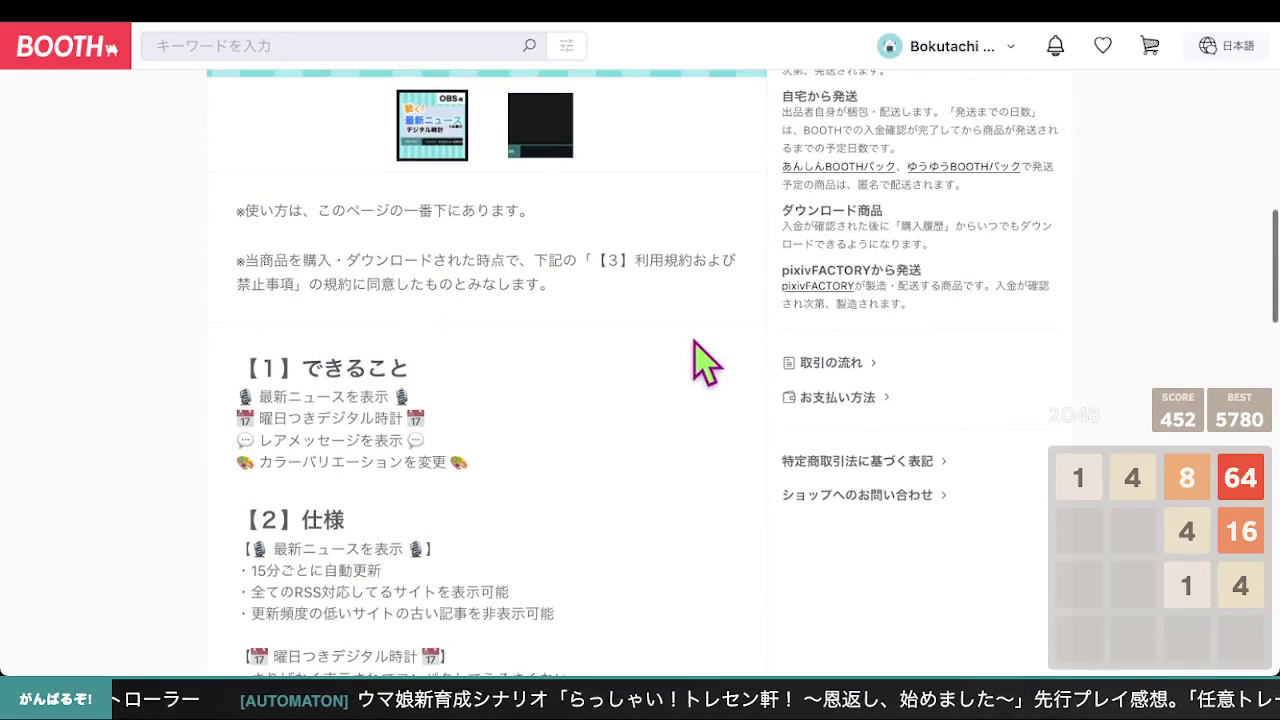
pyautogui.scroll(1, 590, 345)
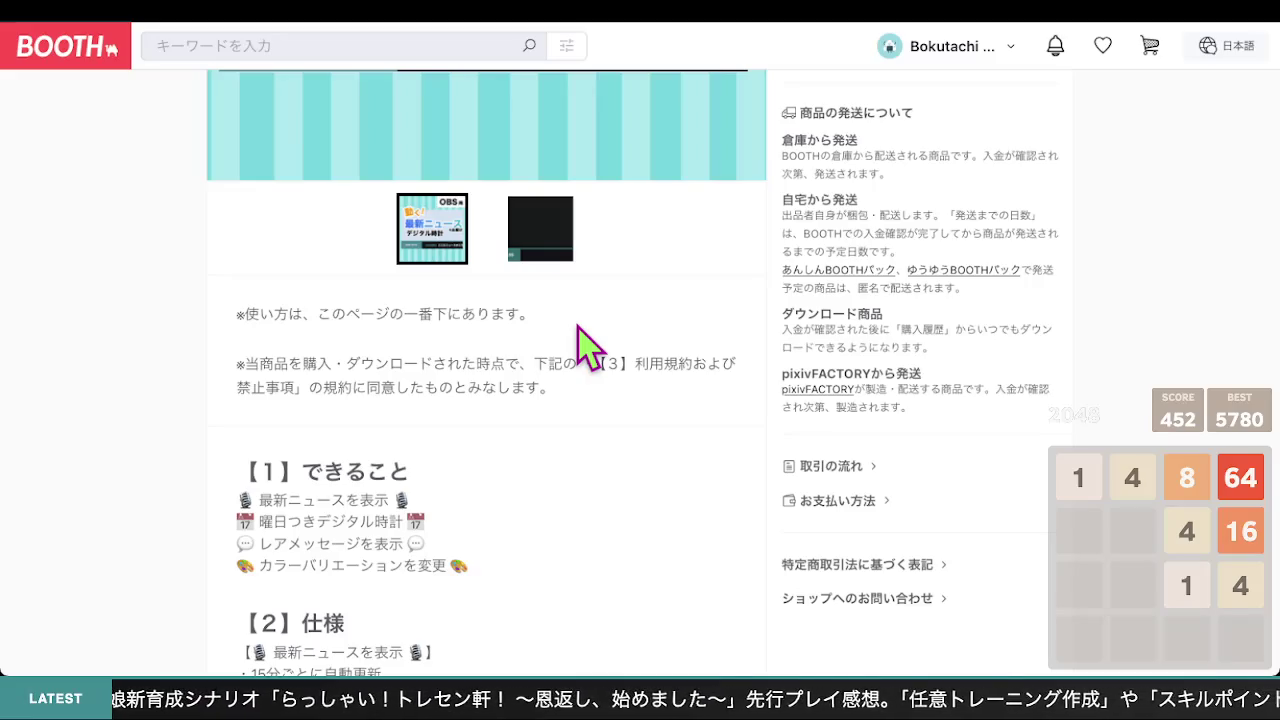
pyautogui.scroll(-8, 586, 363)
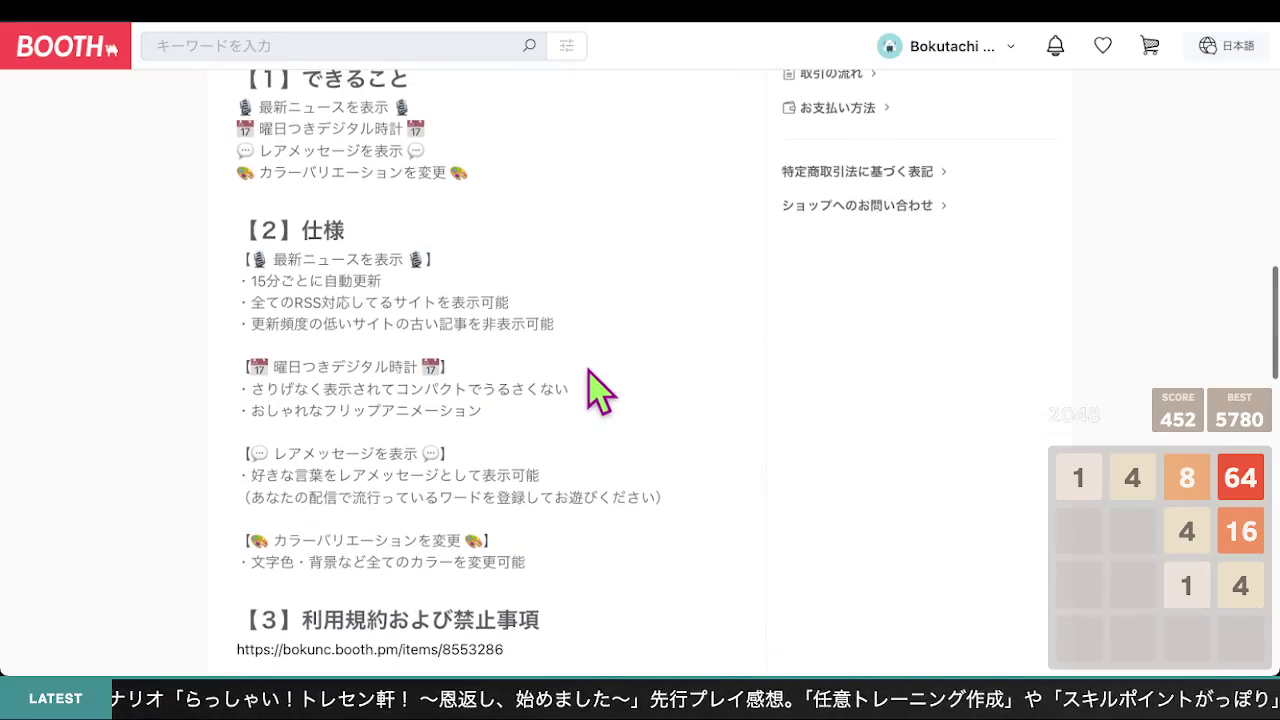
pyautogui.scroll(-1, 588, 369)
pyautogui.scroll(8, 590, 380)
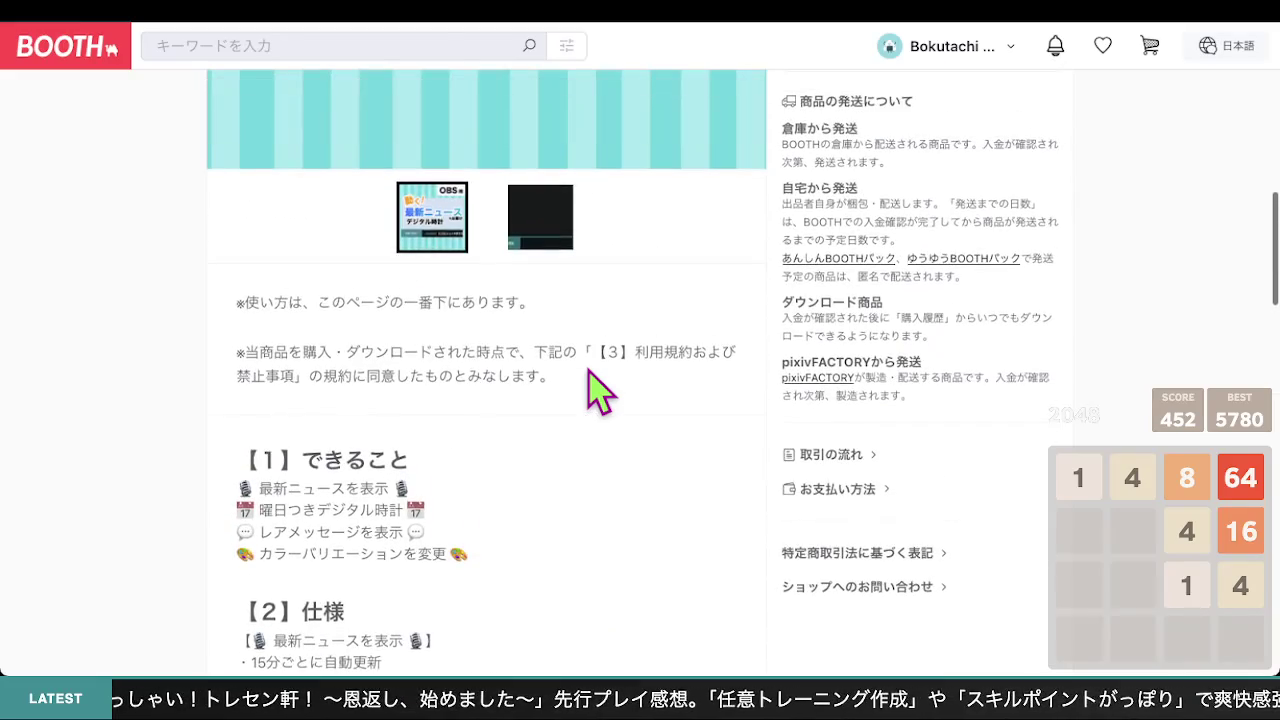
pyautogui.scroll(-4, 395, 358)
pyautogui.scroll(-10, 400, 372)
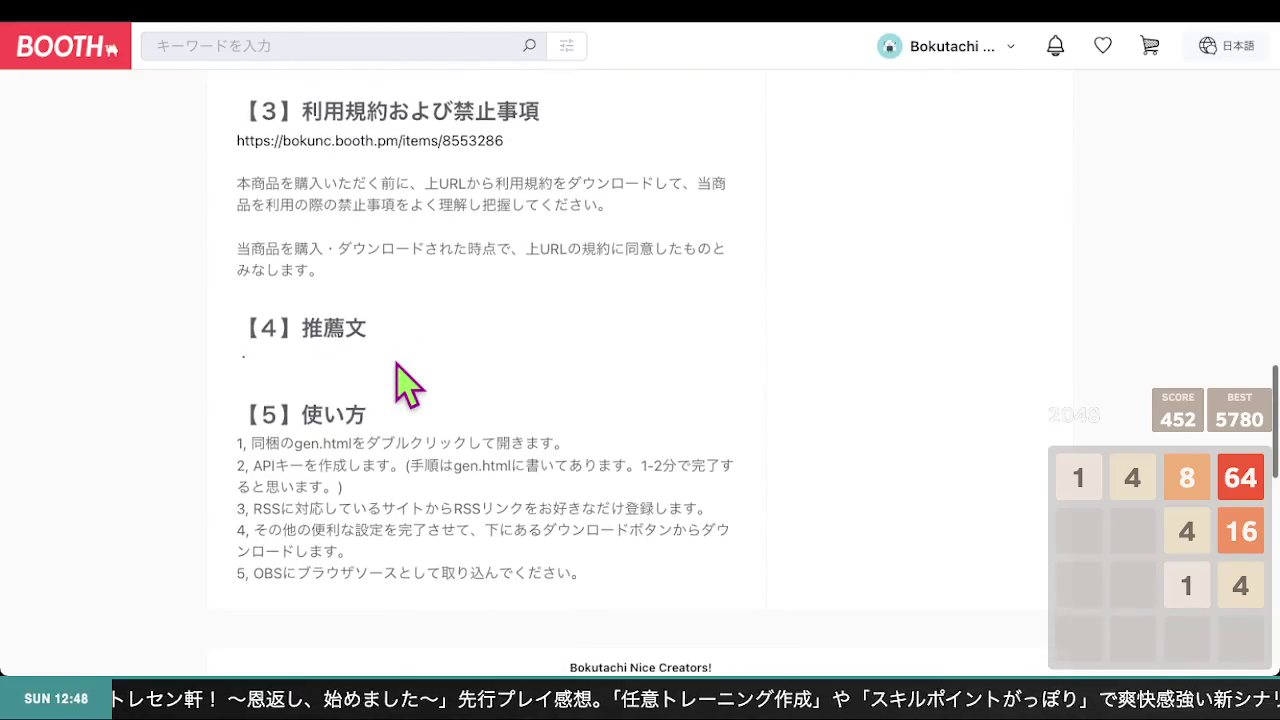
pyautogui.scroll(6, 400, 372)
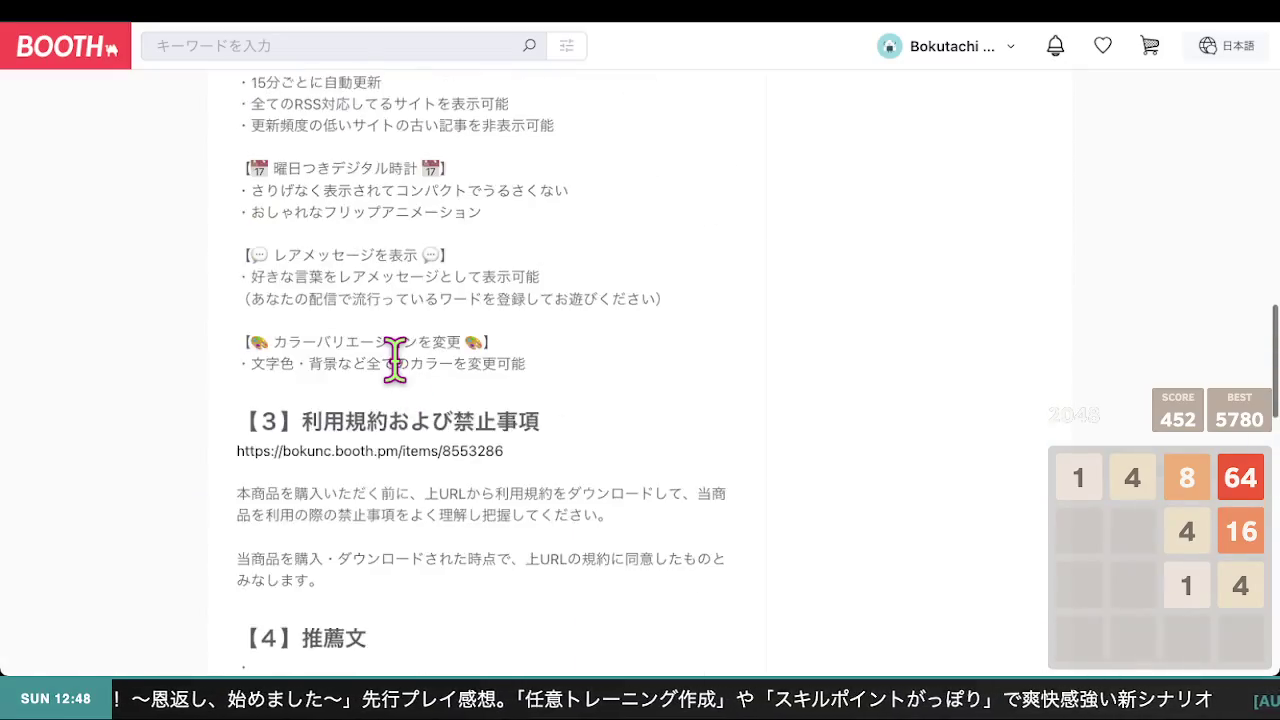
pyautogui.scroll(-6, 400, 375)
pyautogui.scroll(8, 403, 376)
pyautogui.scroll(10, 403, 376)
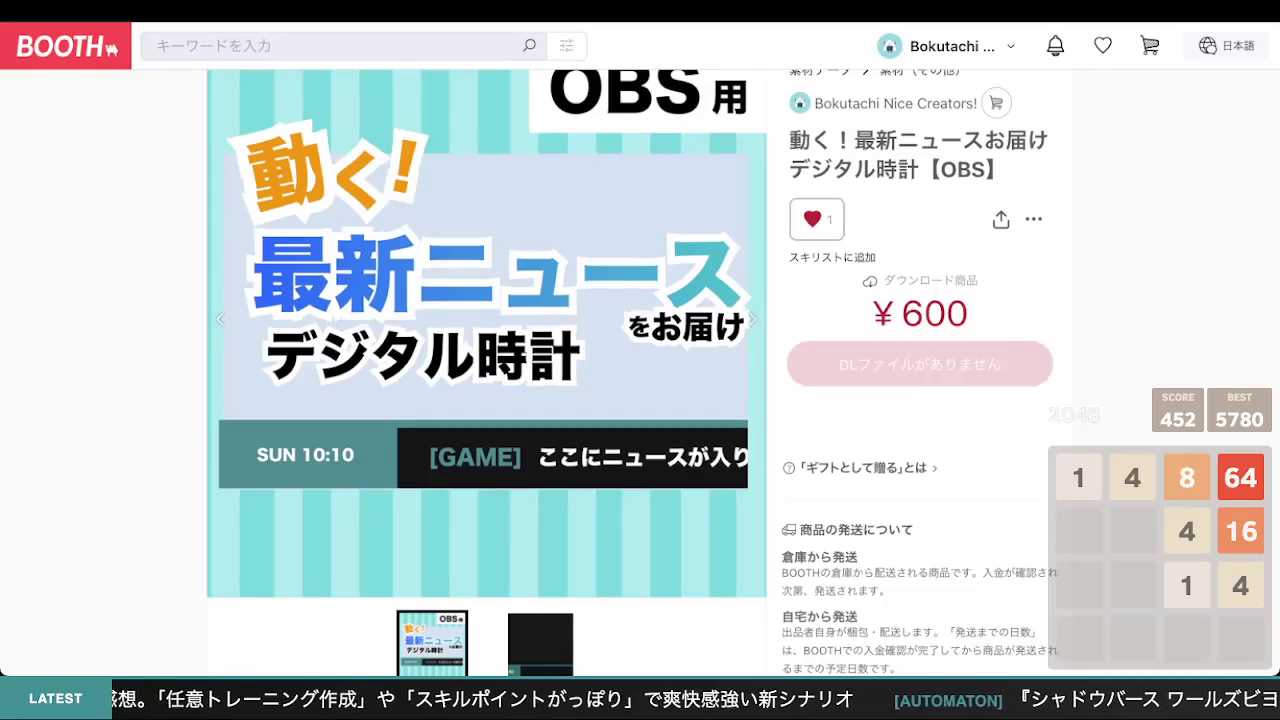
pyautogui.scroll(-2, 640, 322)
pyautogui.scroll(-5, 632, 305)
pyautogui.scroll(6, 630, 306)
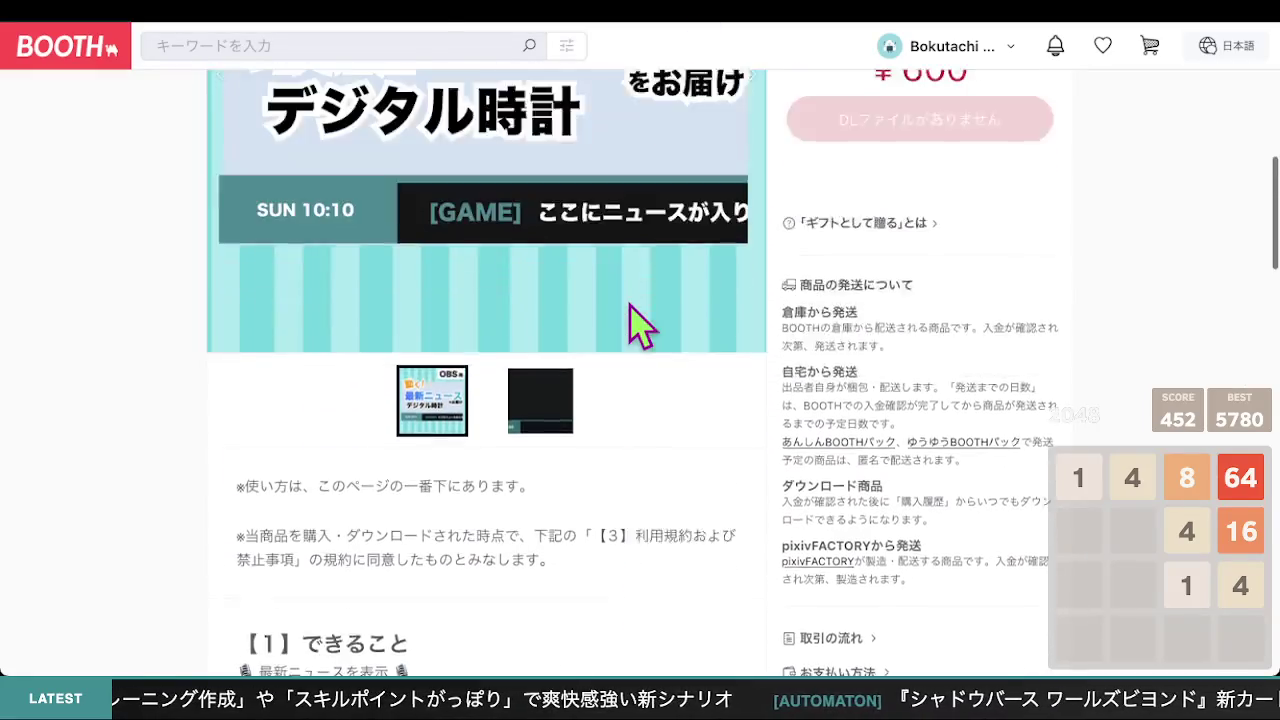
pyautogui.scroll(-6, 632, 318)
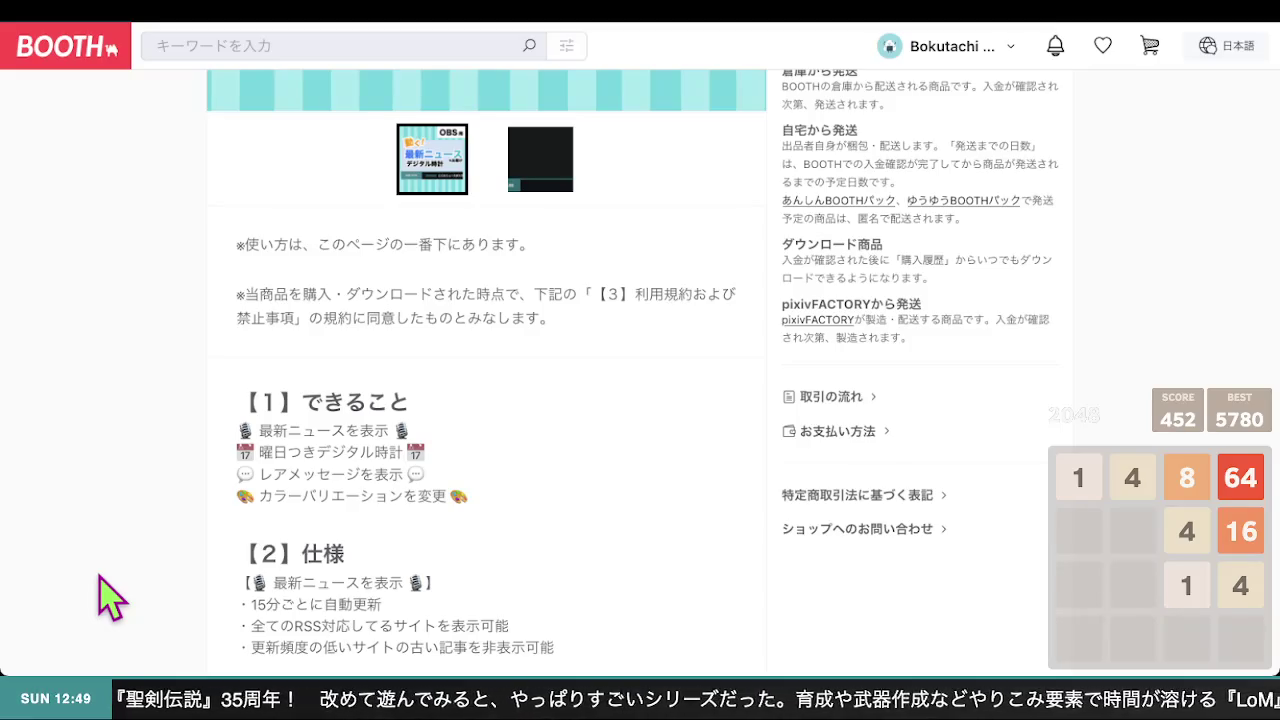
pyautogui.scroll(-1, 251, 595)
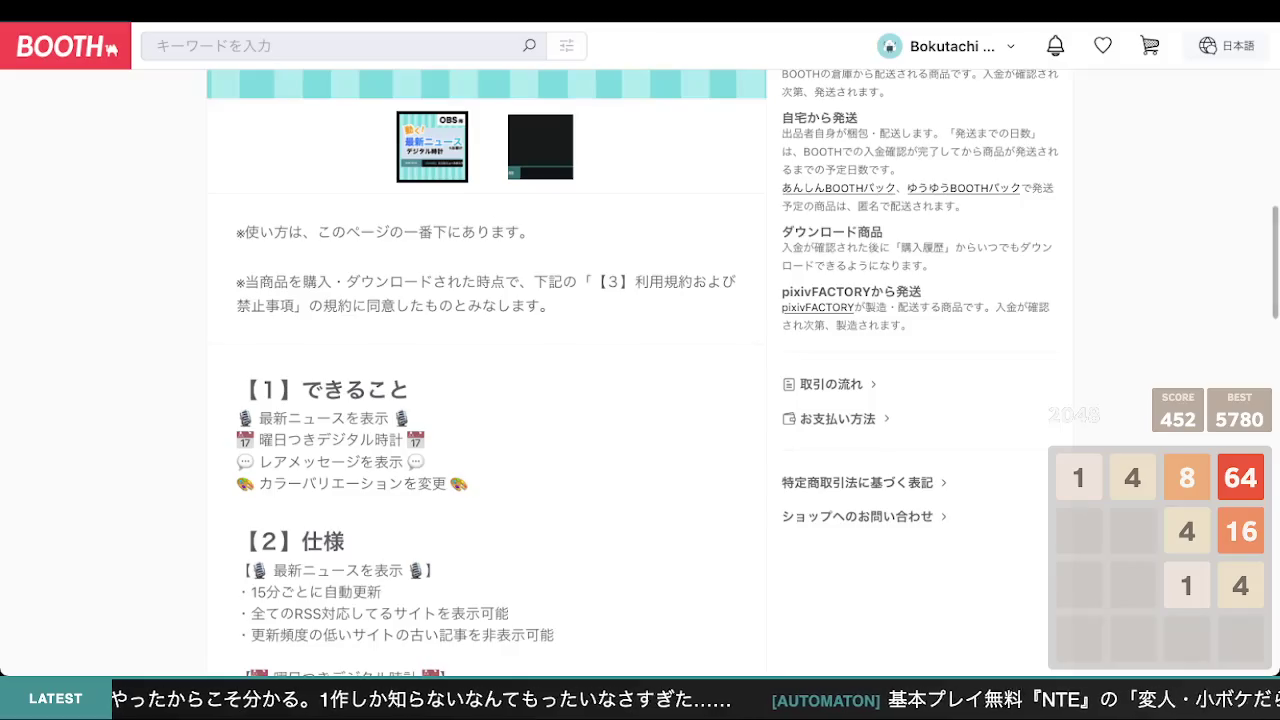
pyautogui.scroll(-1, 645, 655)
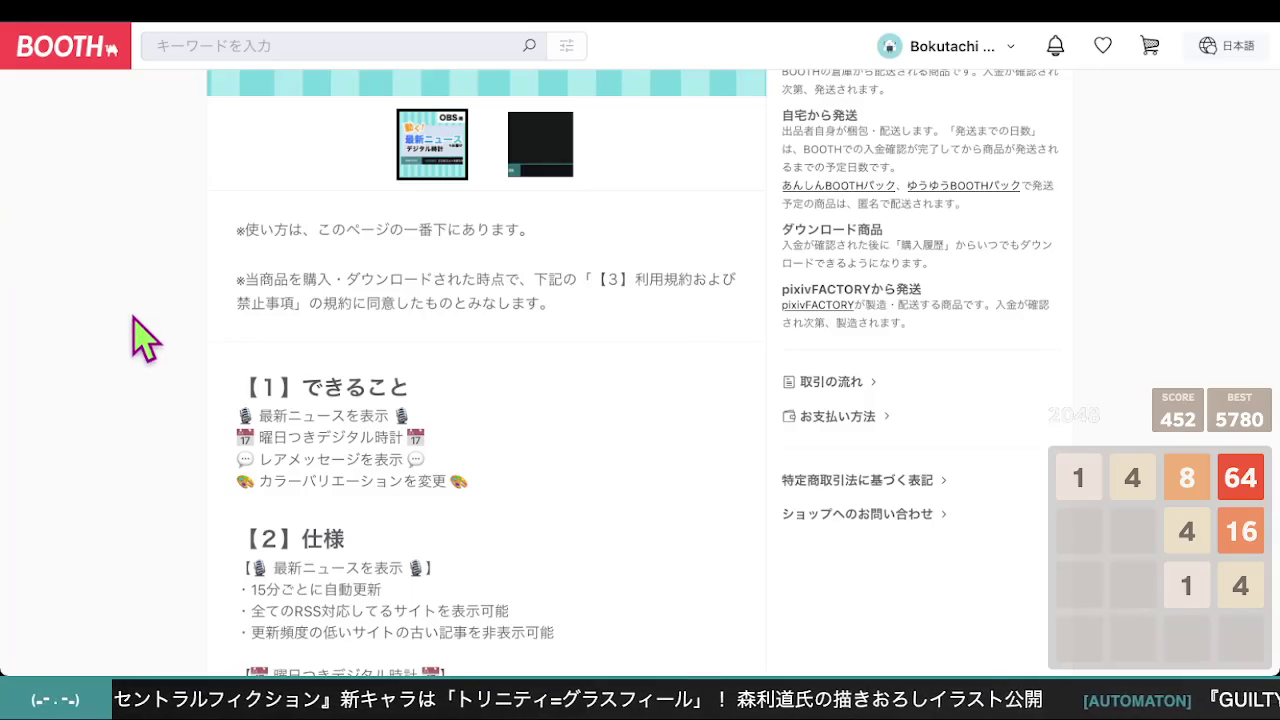
pyautogui.scroll(-1, 427, 437)
pyautogui.scroll(-10, 430, 445)
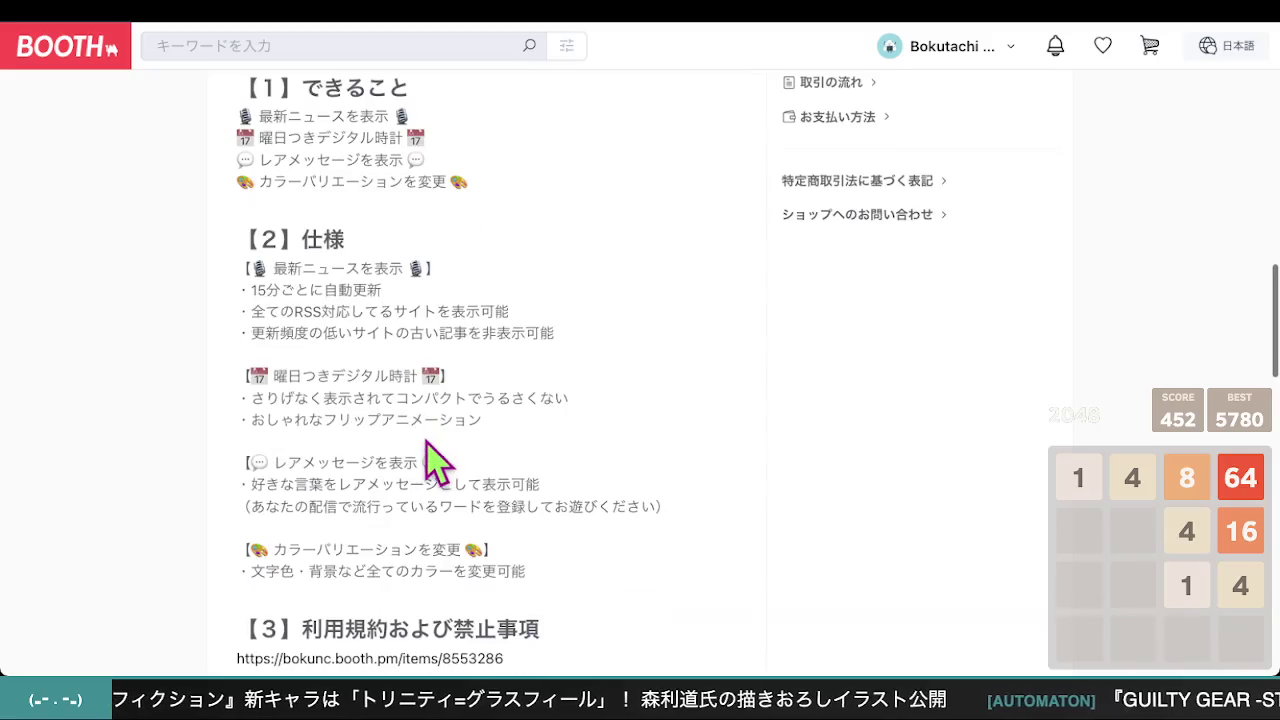
pyautogui.scroll(1, 460, 435)
pyautogui.scroll(3, 457, 380)
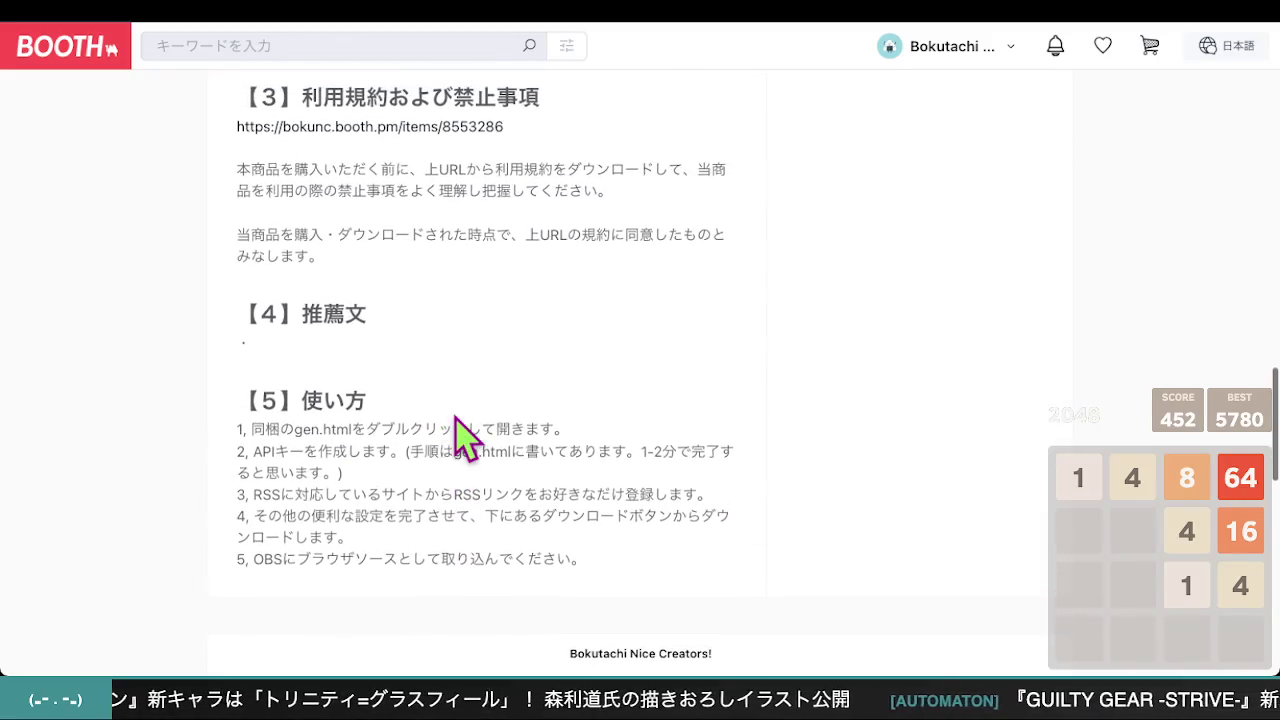
pyautogui.scroll(-3, 446, 406)
pyautogui.scroll(6, 455, 420)
pyautogui.scroll(-3, 465, 414)
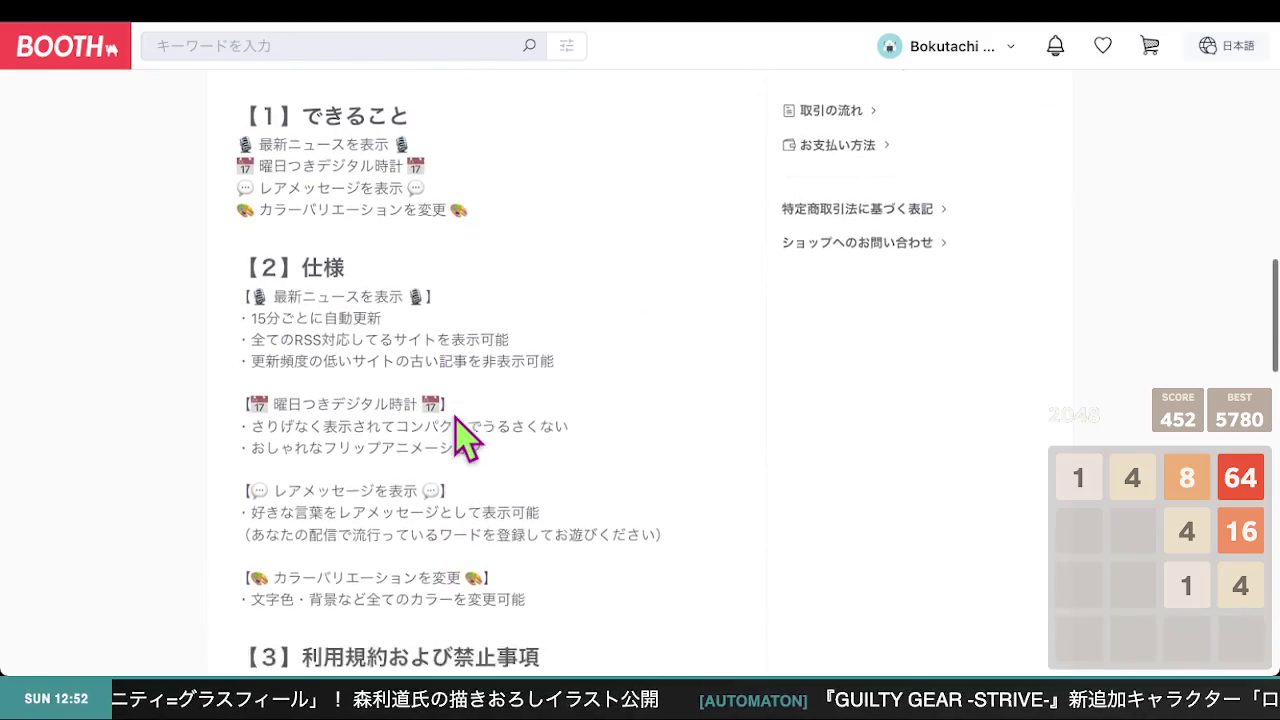
pyautogui.scroll(10, 672, 482)
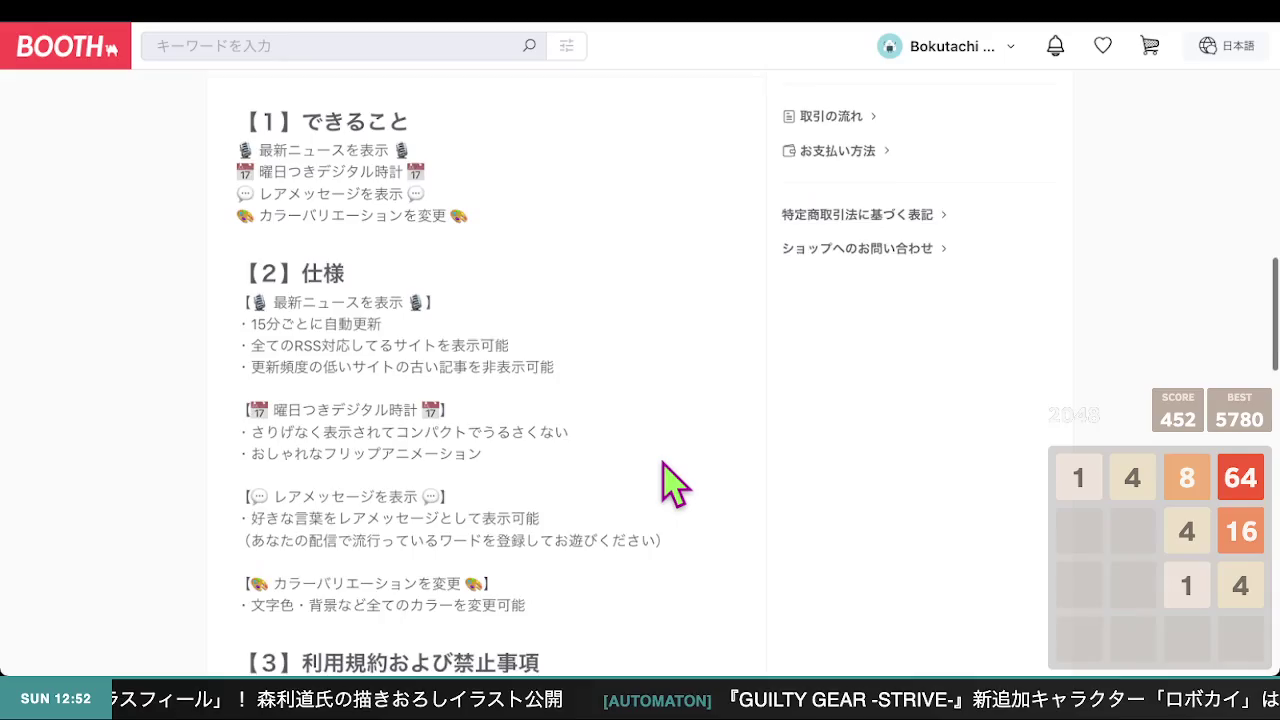
pyautogui.scroll(-10, 672, 485)
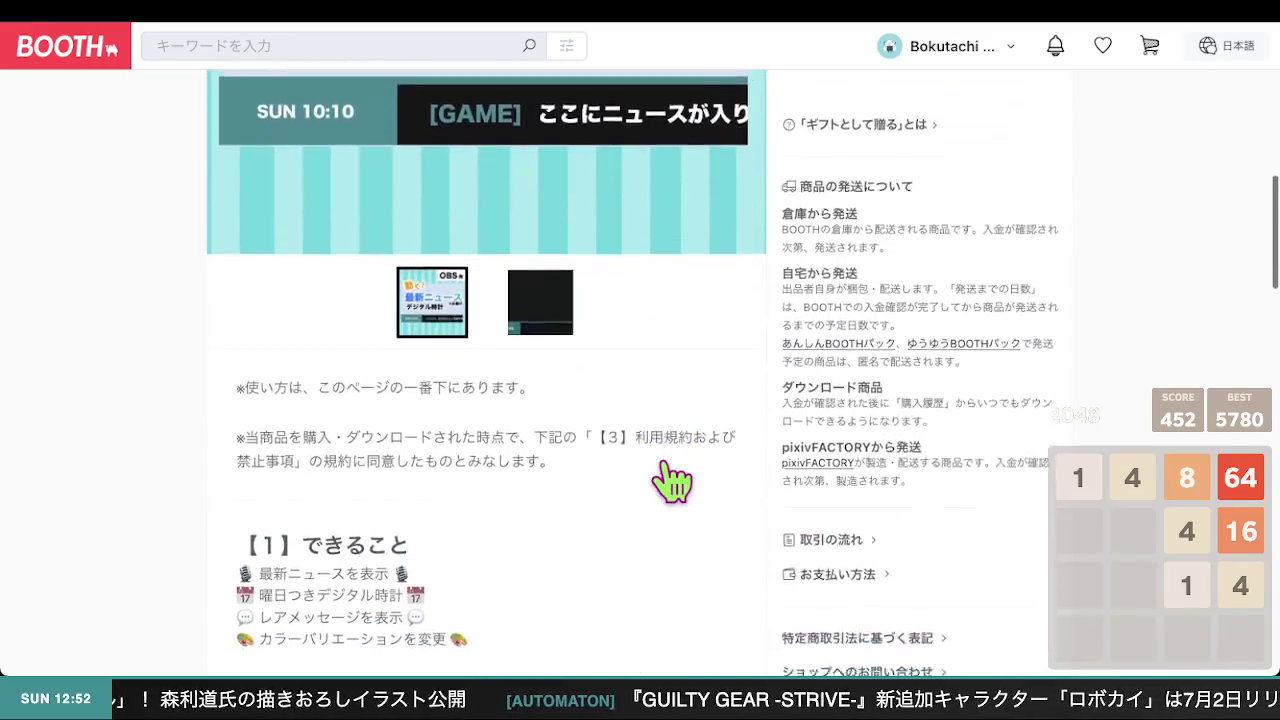
pyautogui.scroll(10, 660, 450)
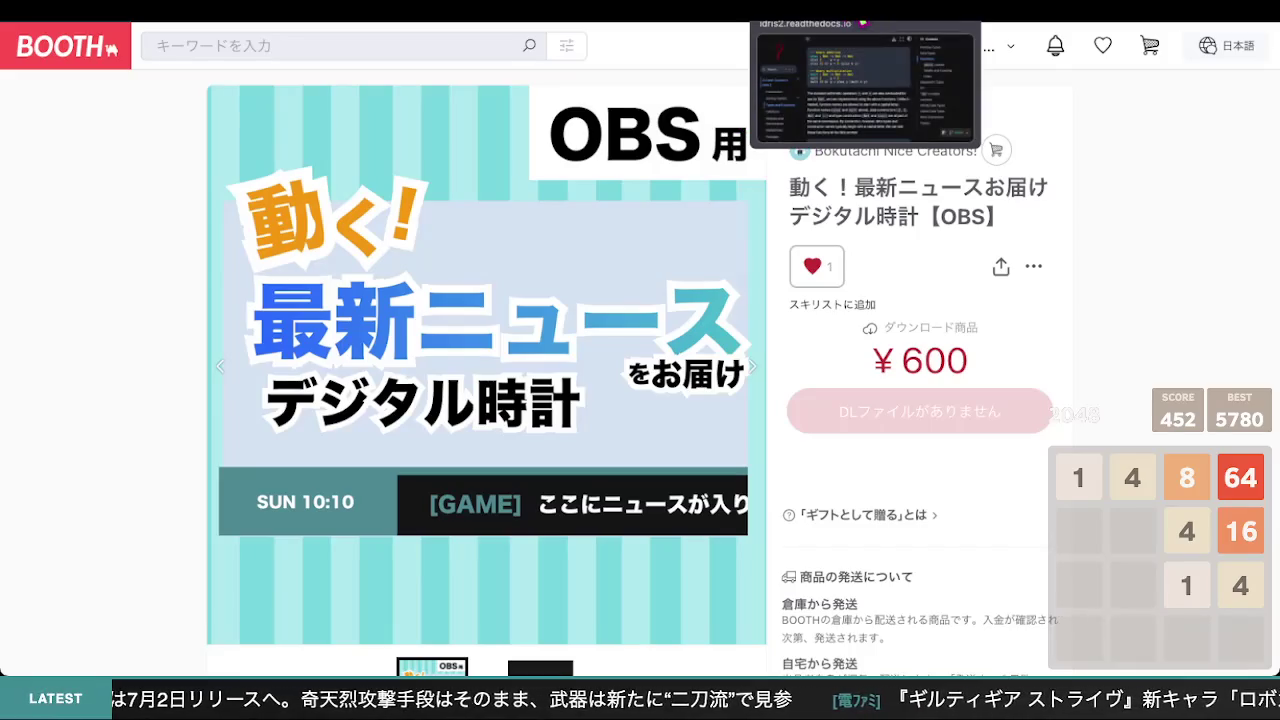
pyautogui.click(862, 14)
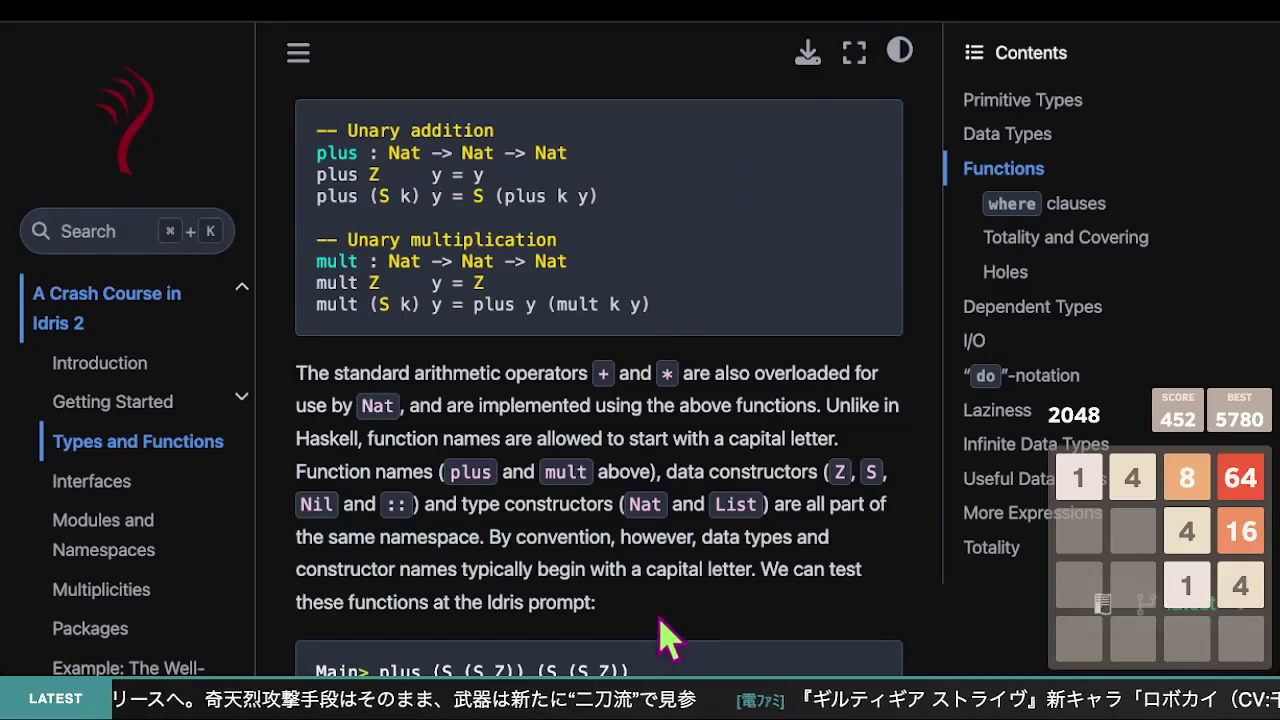
# Read Types and Functions past the plus example to the where-clauses Scope note and MyLT example
pyautogui.scroll(-4, 571, 409)
pyautogui.scroll(1, 565, 440)
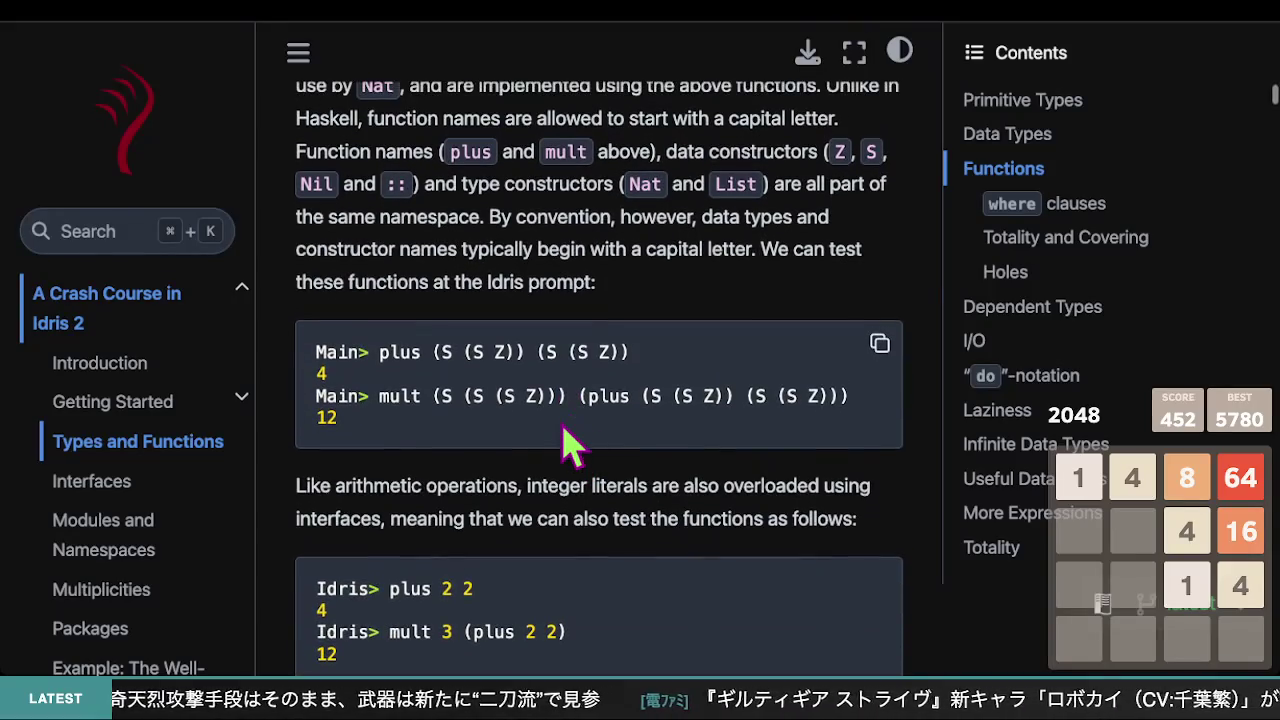
pyautogui.scroll(1, 571, 437)
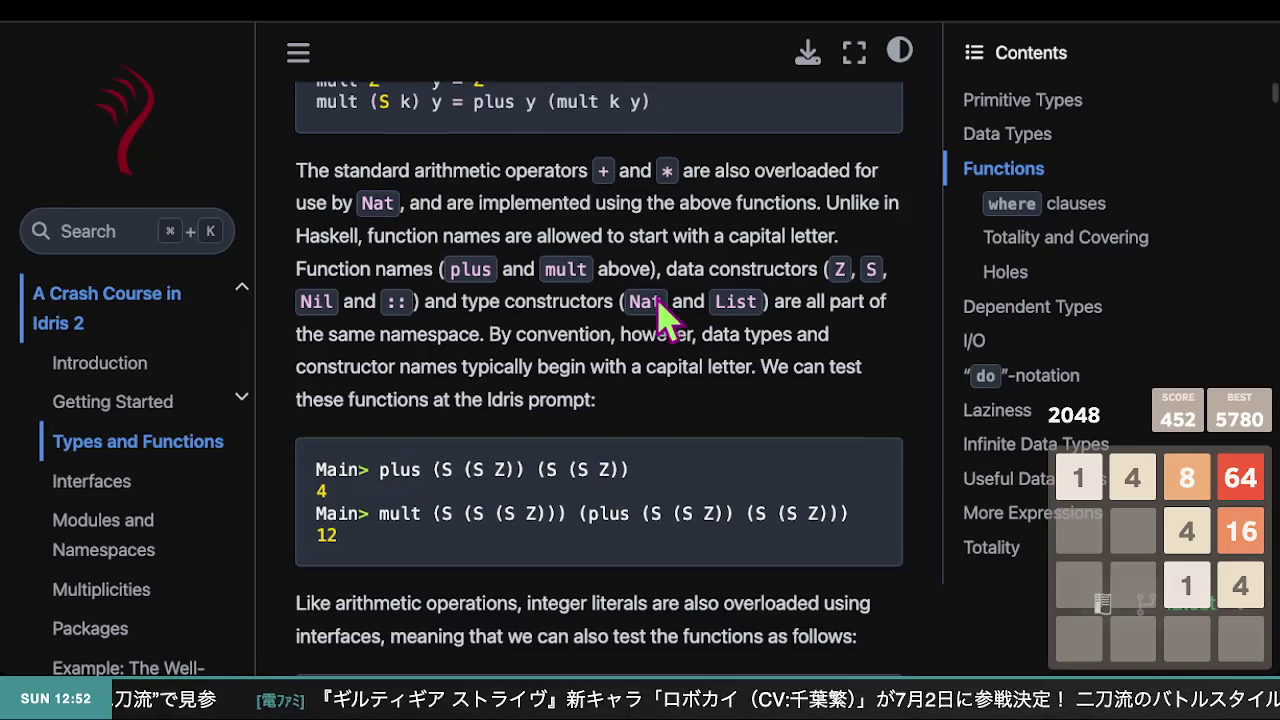
pyautogui.scroll(-1, 668, 318)
pyautogui.scroll(1, 680, 318)
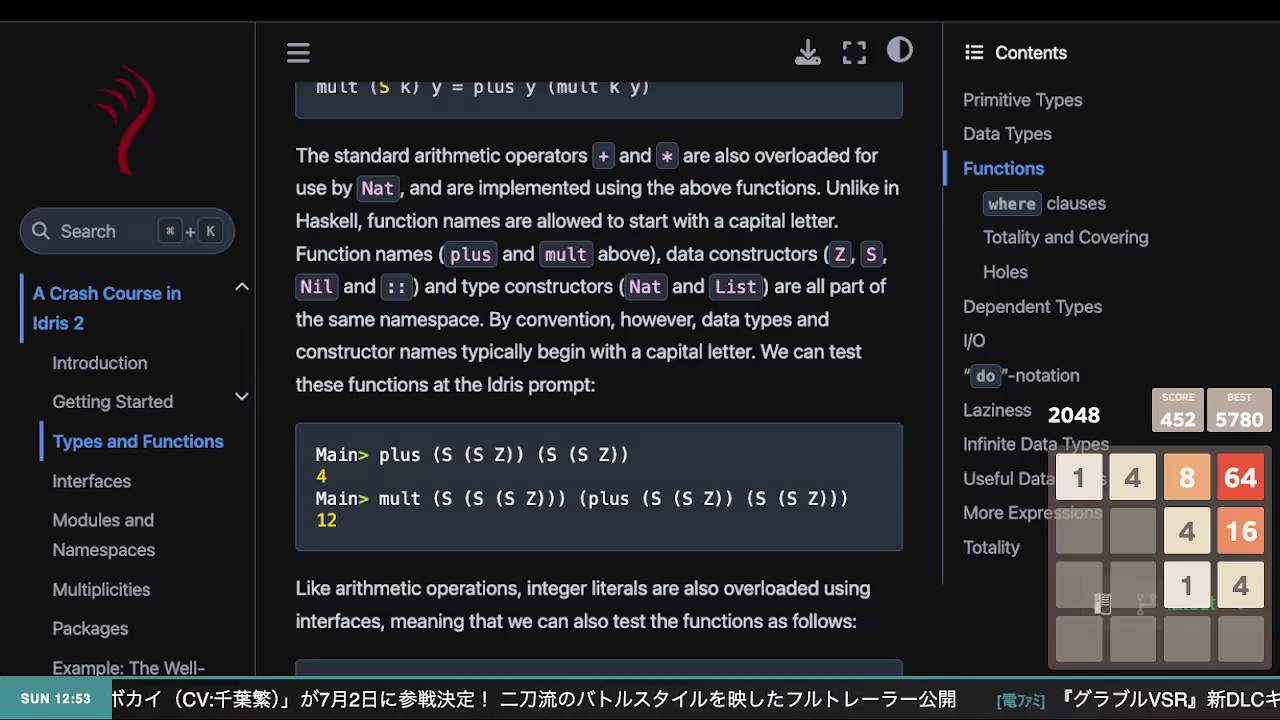
pyautogui.scroll(-1, 783, 238)
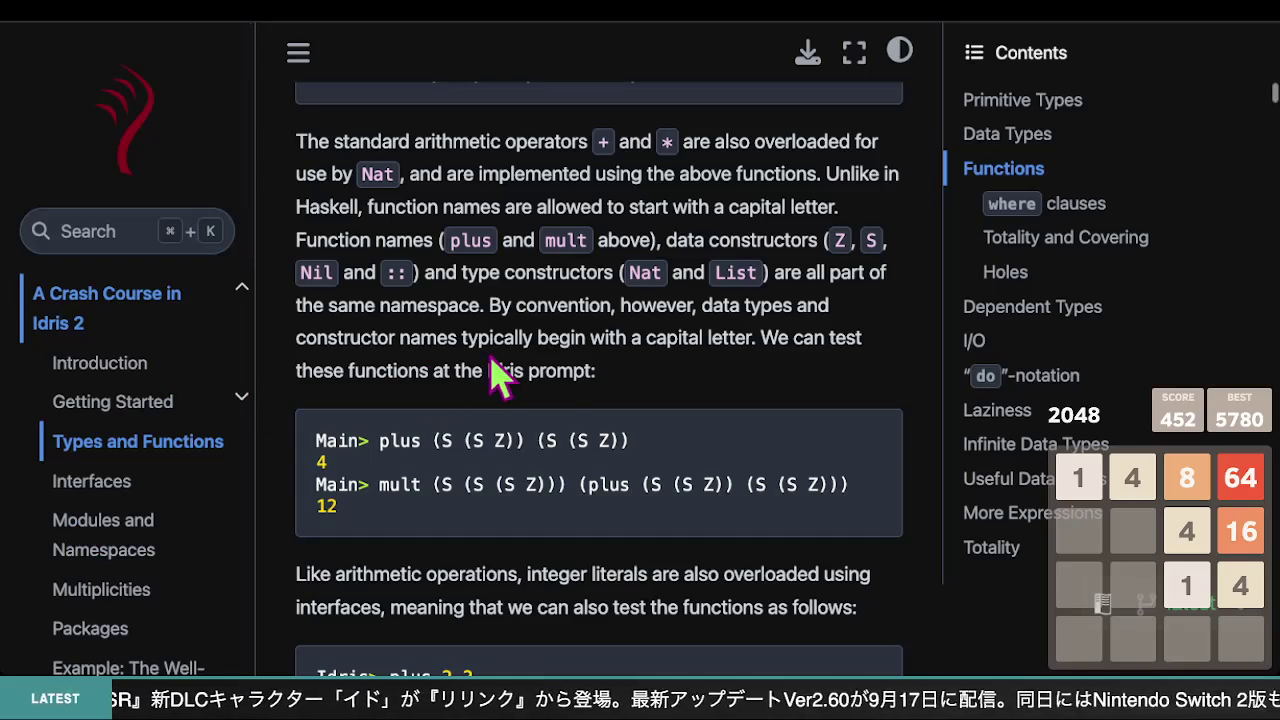
pyautogui.scroll(-1, 588, 325)
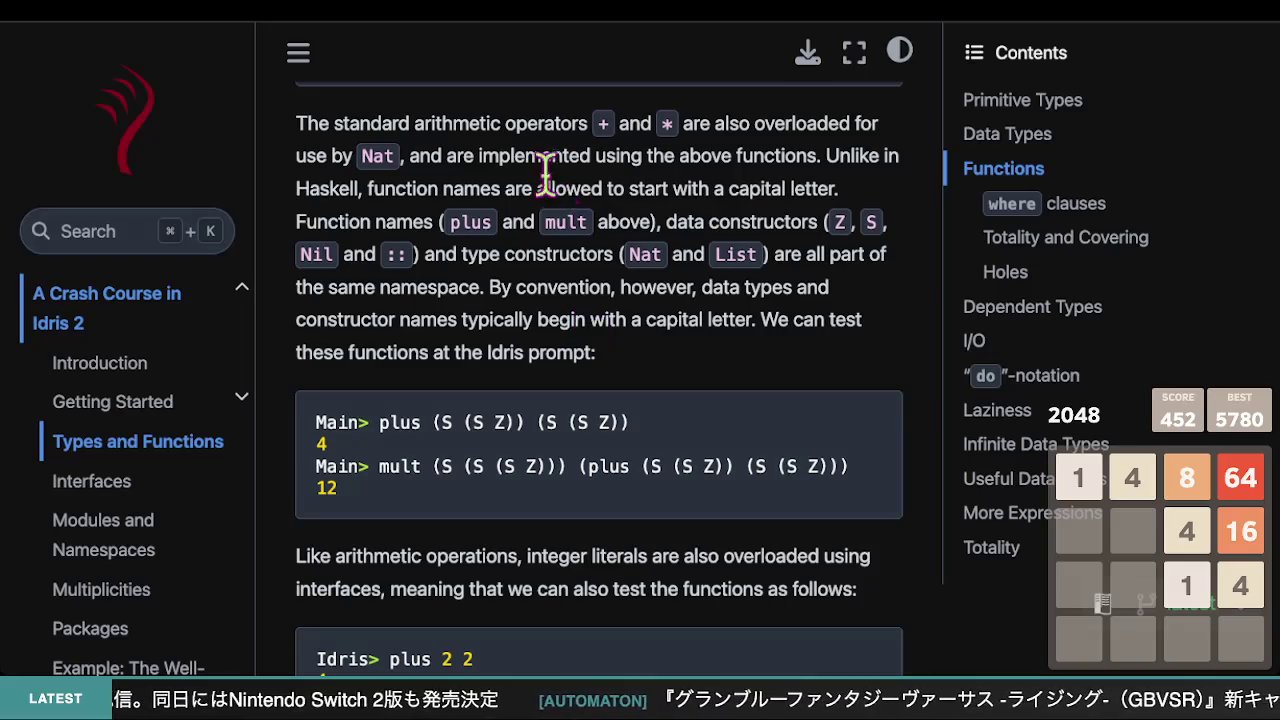
pyautogui.scroll(-1, 582, 270)
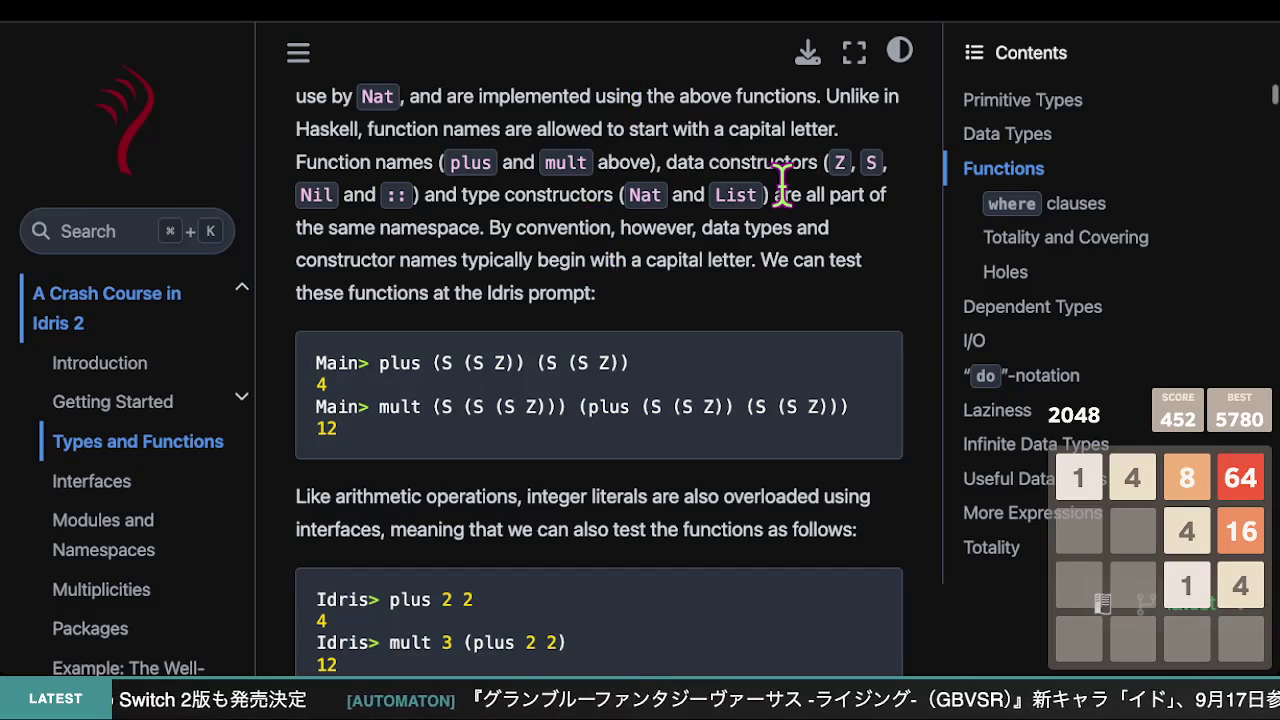
pyautogui.scroll(1, 785, 195)
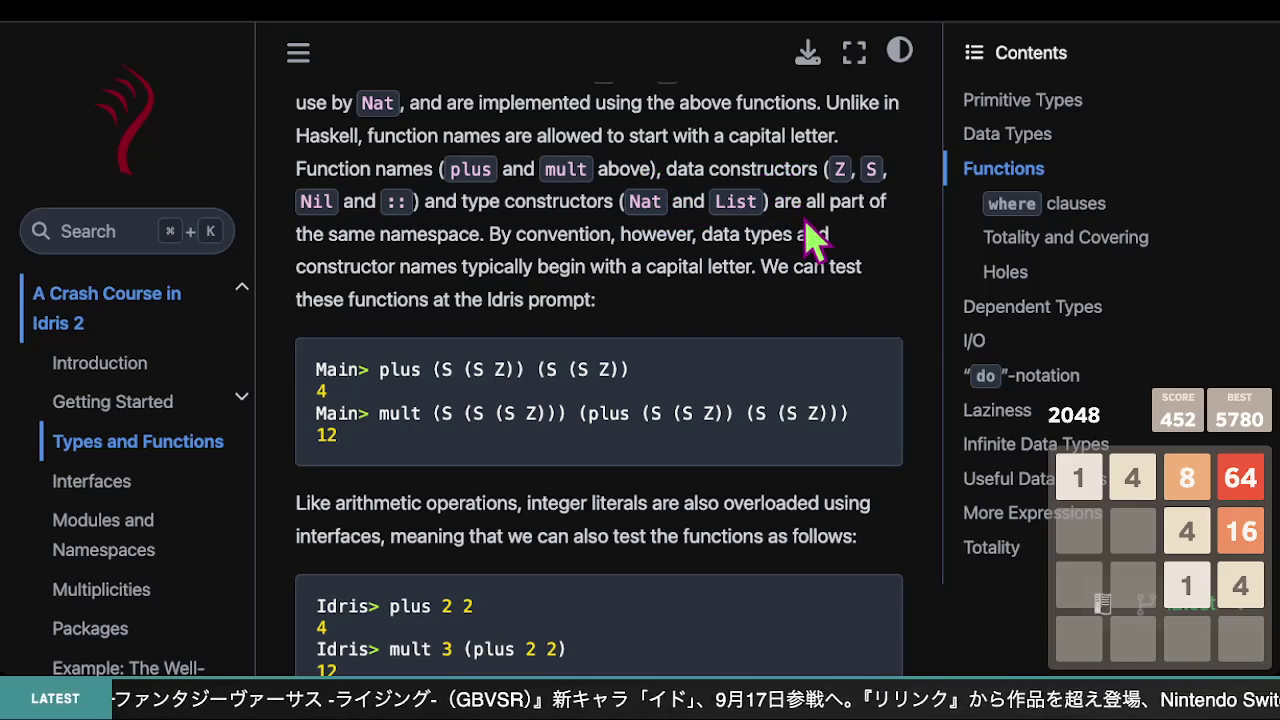
pyautogui.scroll(-1, 803, 220)
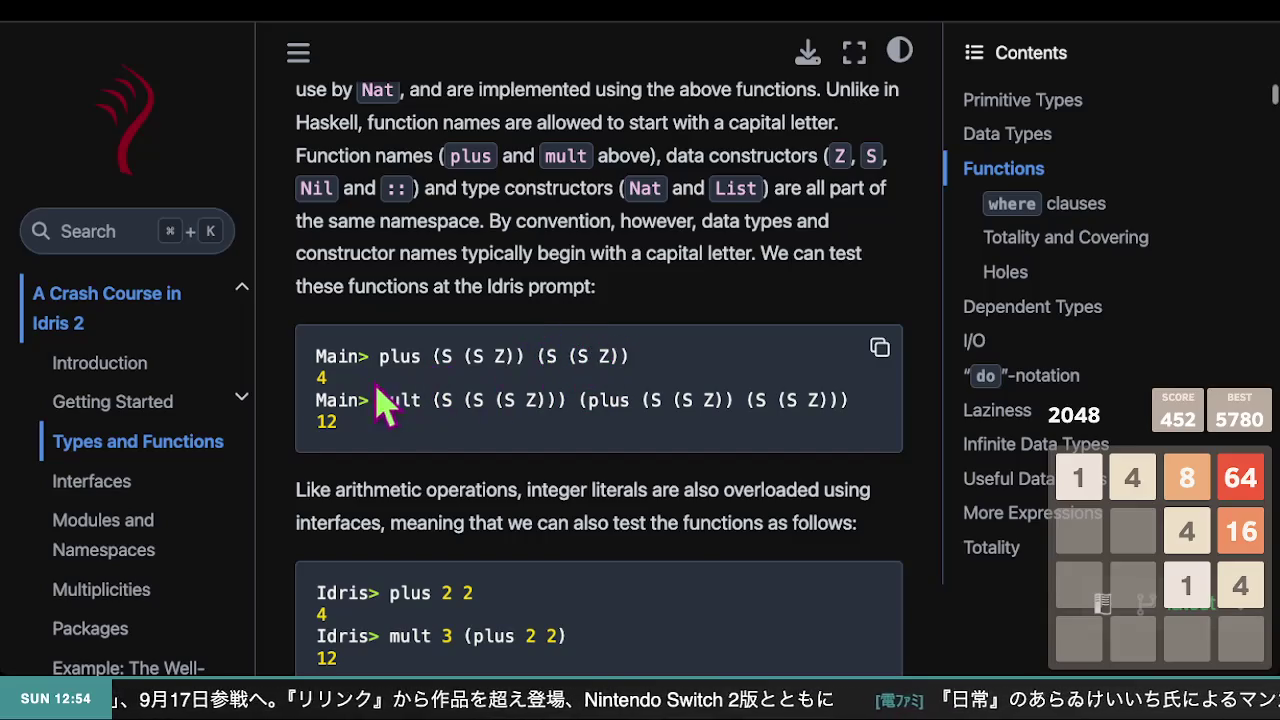
pyautogui.doubleClick(322, 378)
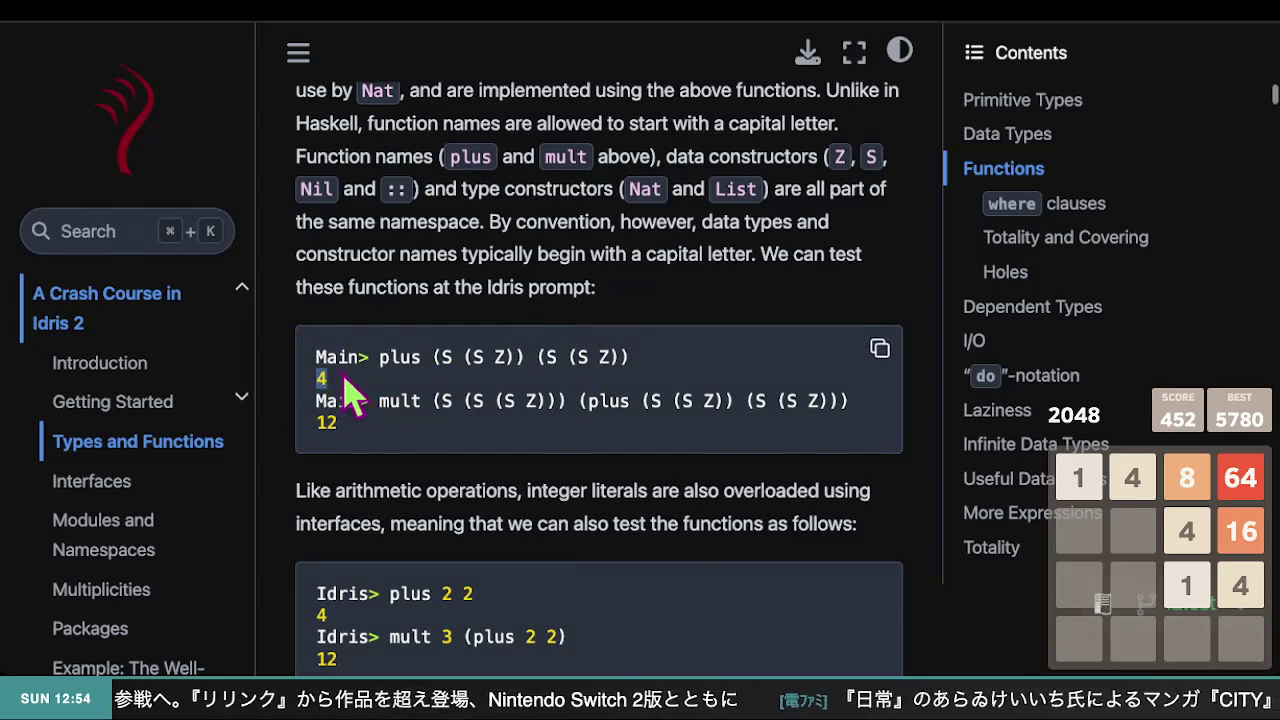
pyautogui.scroll(3, 500, 390)
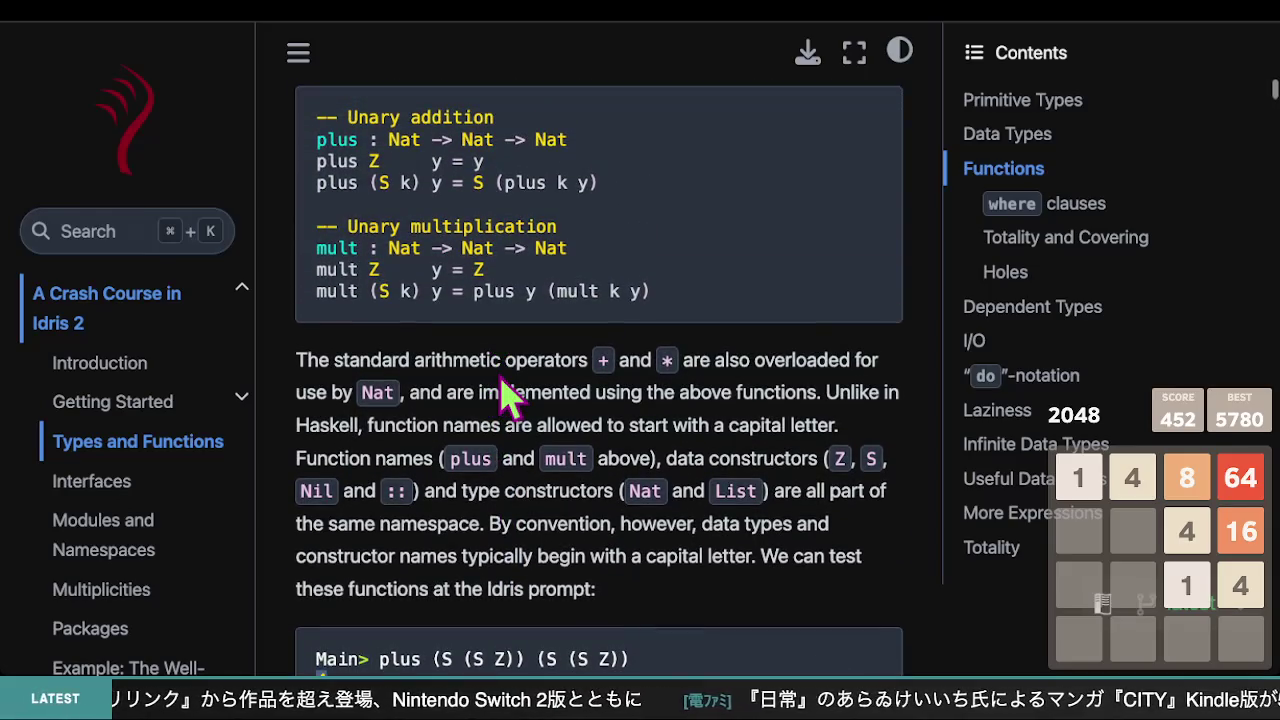
pyautogui.scroll(-1, 500, 370)
pyautogui.scroll(2, 486, 310)
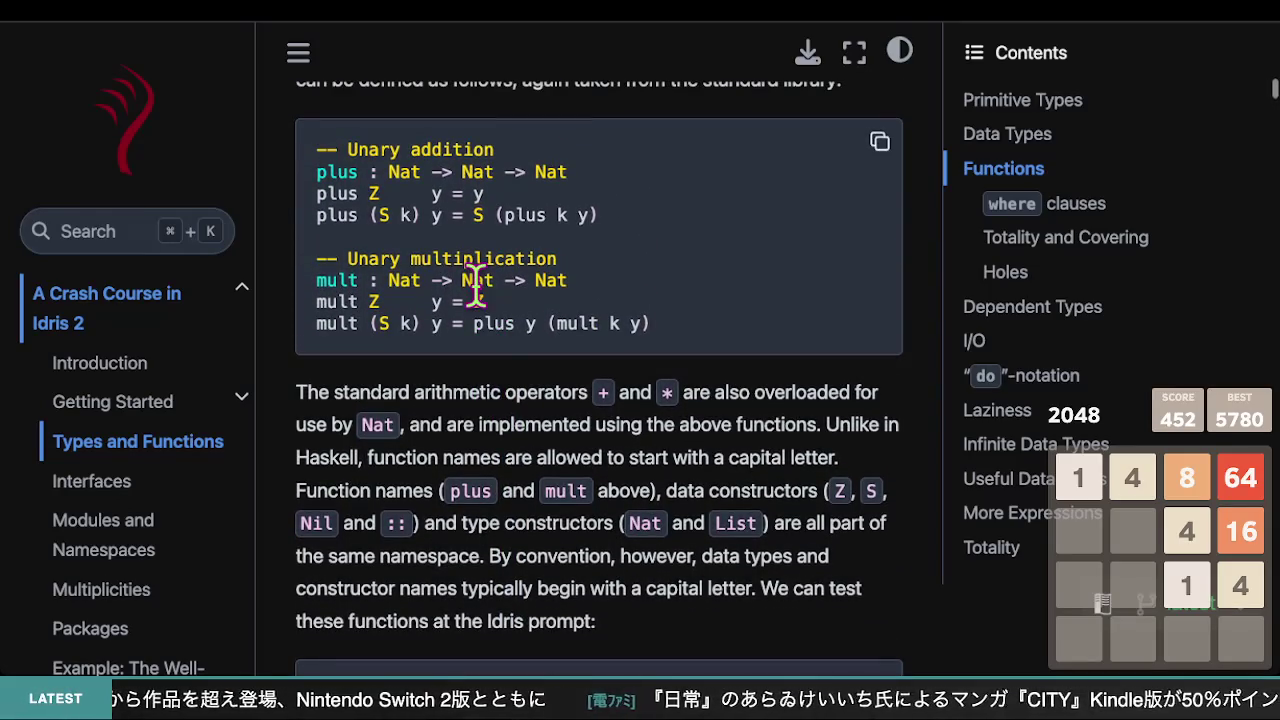
pyautogui.scroll(5, 492, 378)
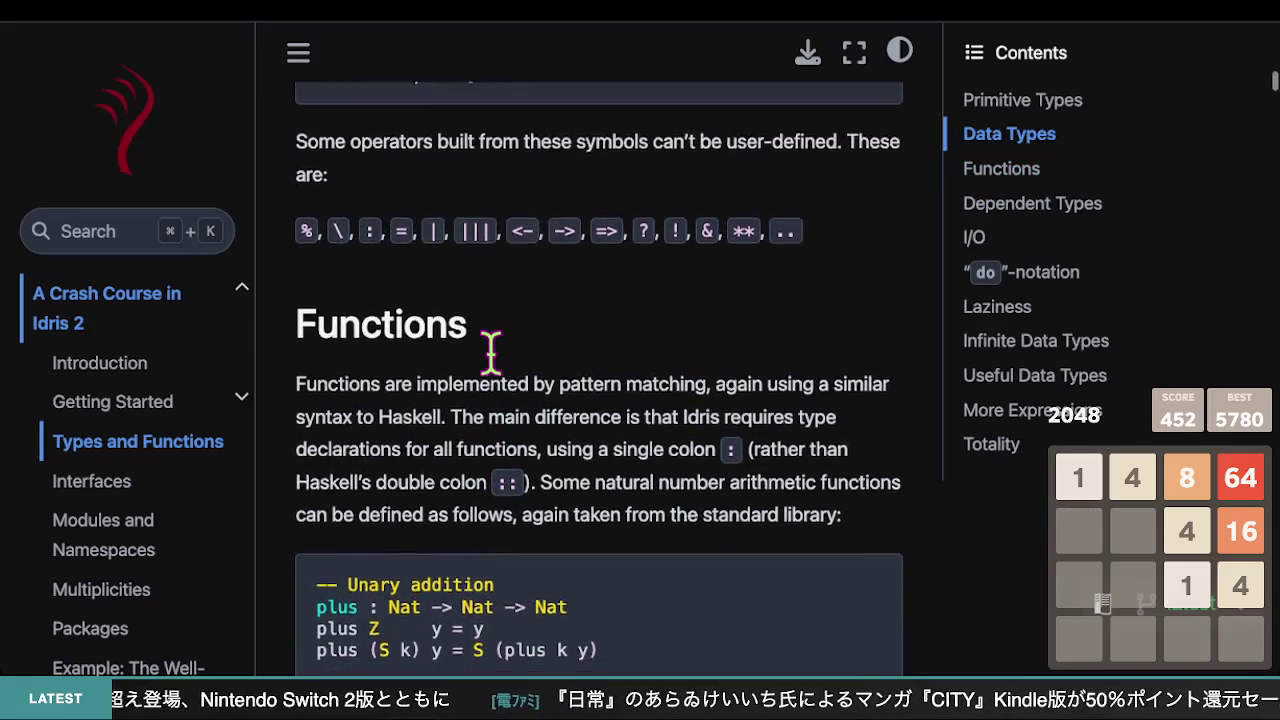
pyautogui.scroll(-3, 482, 354)
pyautogui.scroll(-1, 490, 352)
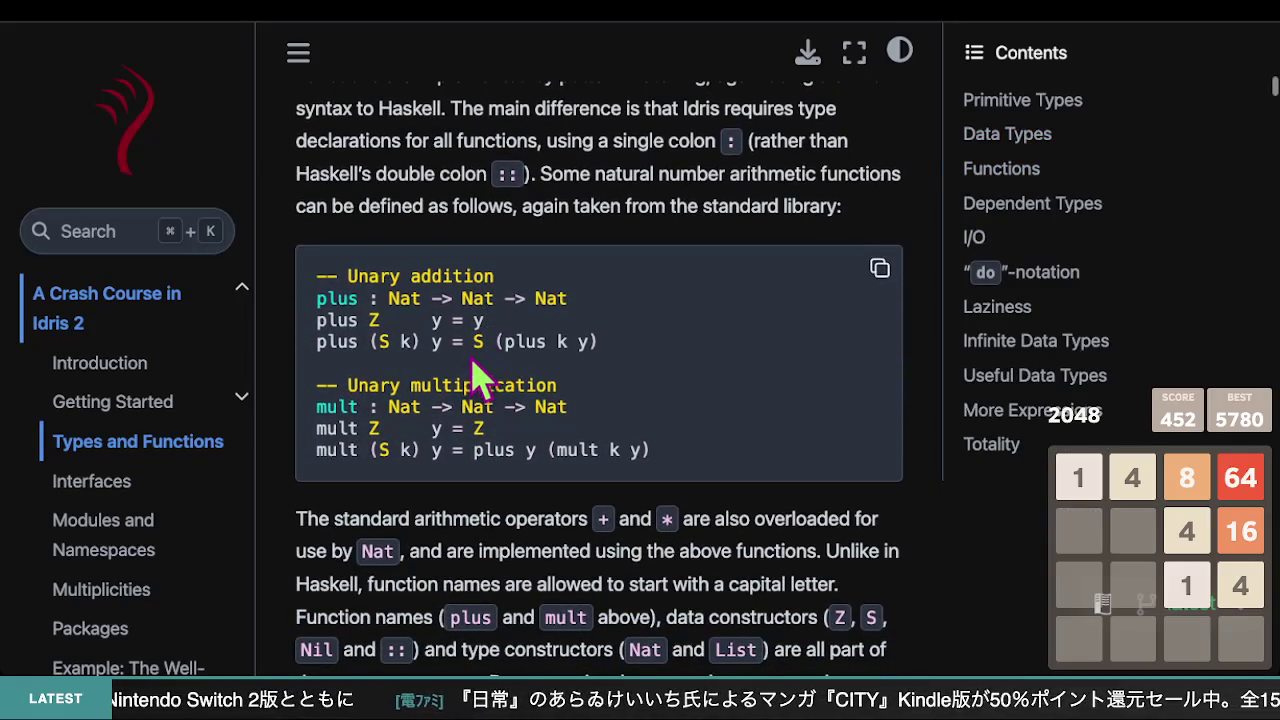
pyautogui.scroll(-1, 470, 352)
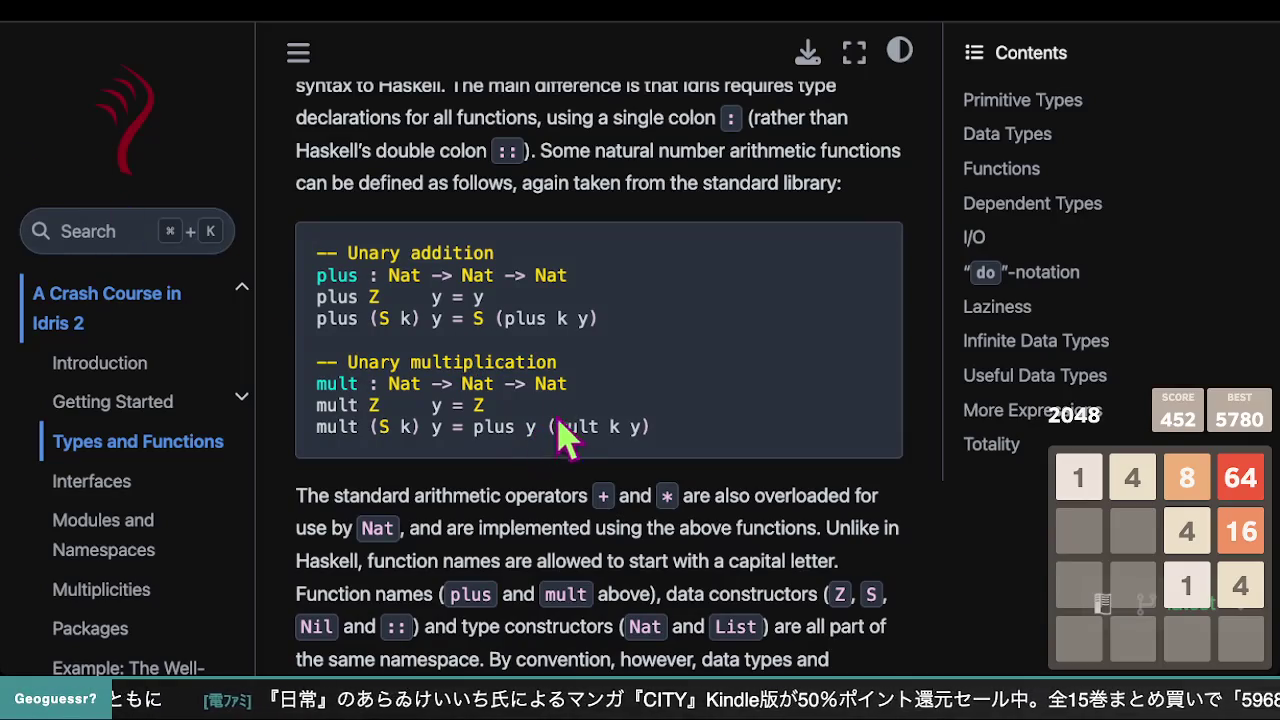
pyautogui.scroll(5, 580, 430)
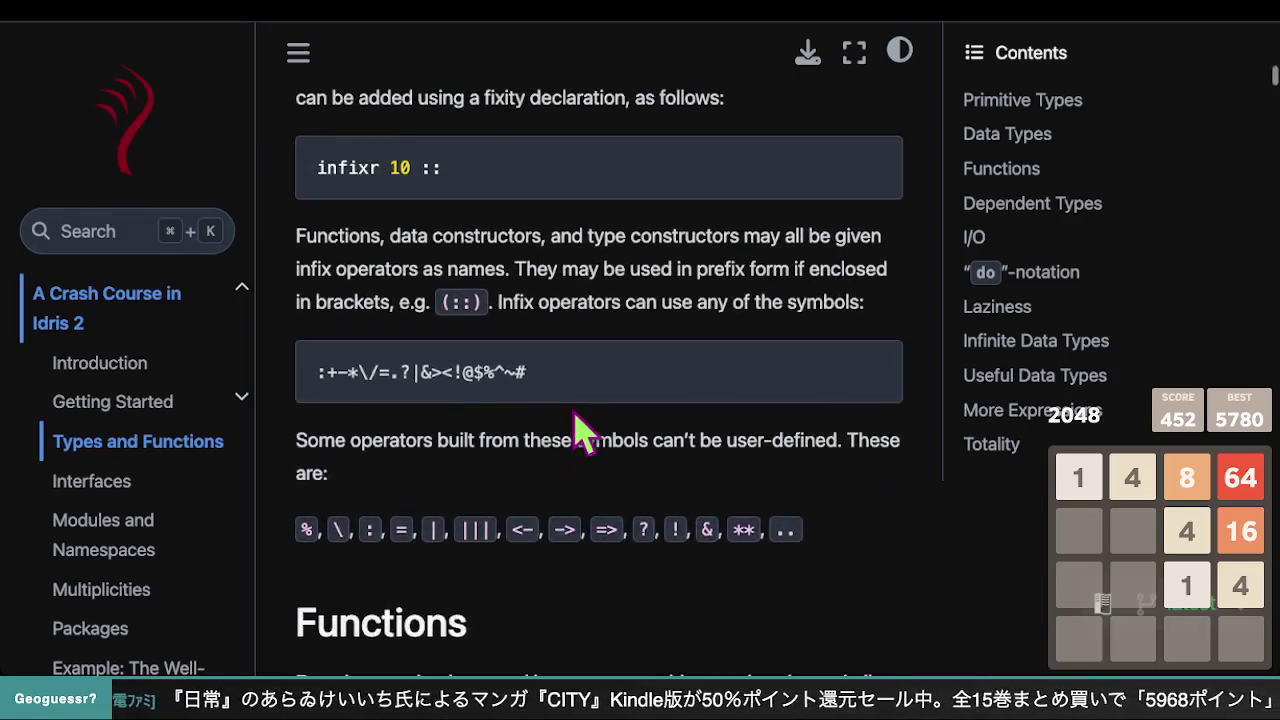
pyautogui.scroll(5, 580, 430)
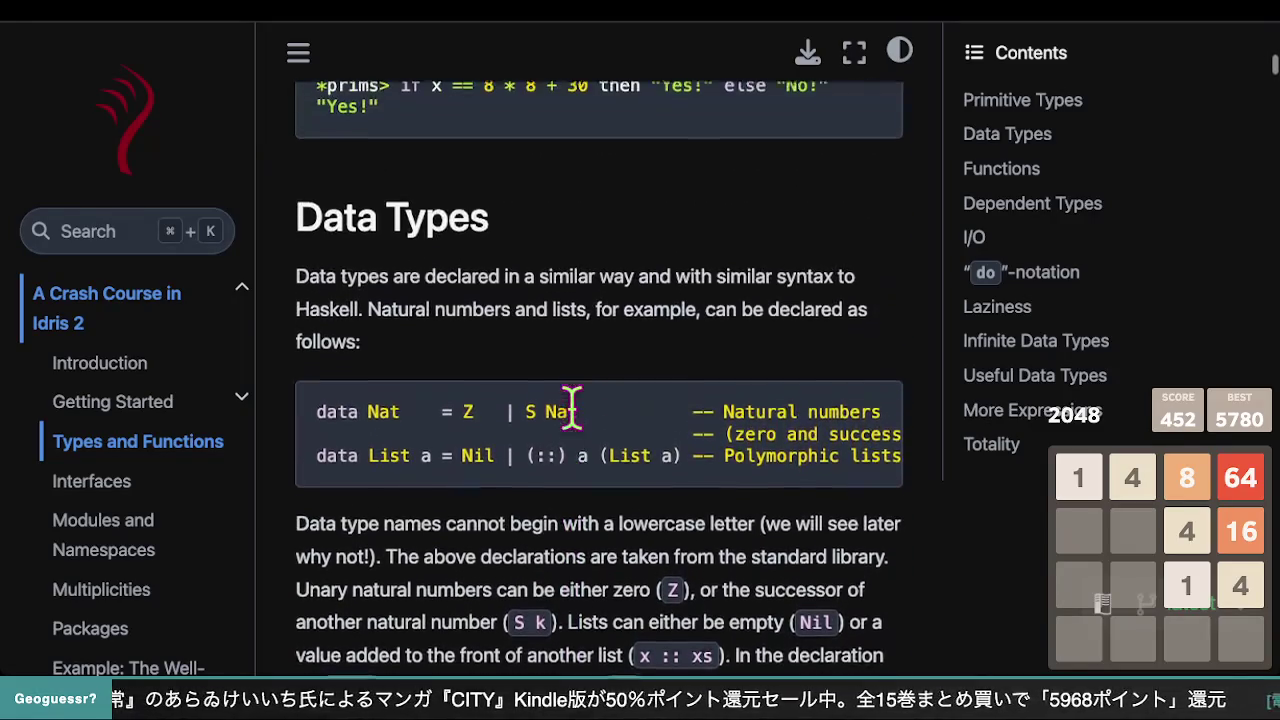
pyautogui.scroll(3, 572, 405)
pyautogui.scroll(3, 576, 412)
pyautogui.scroll(10, 571, 405)
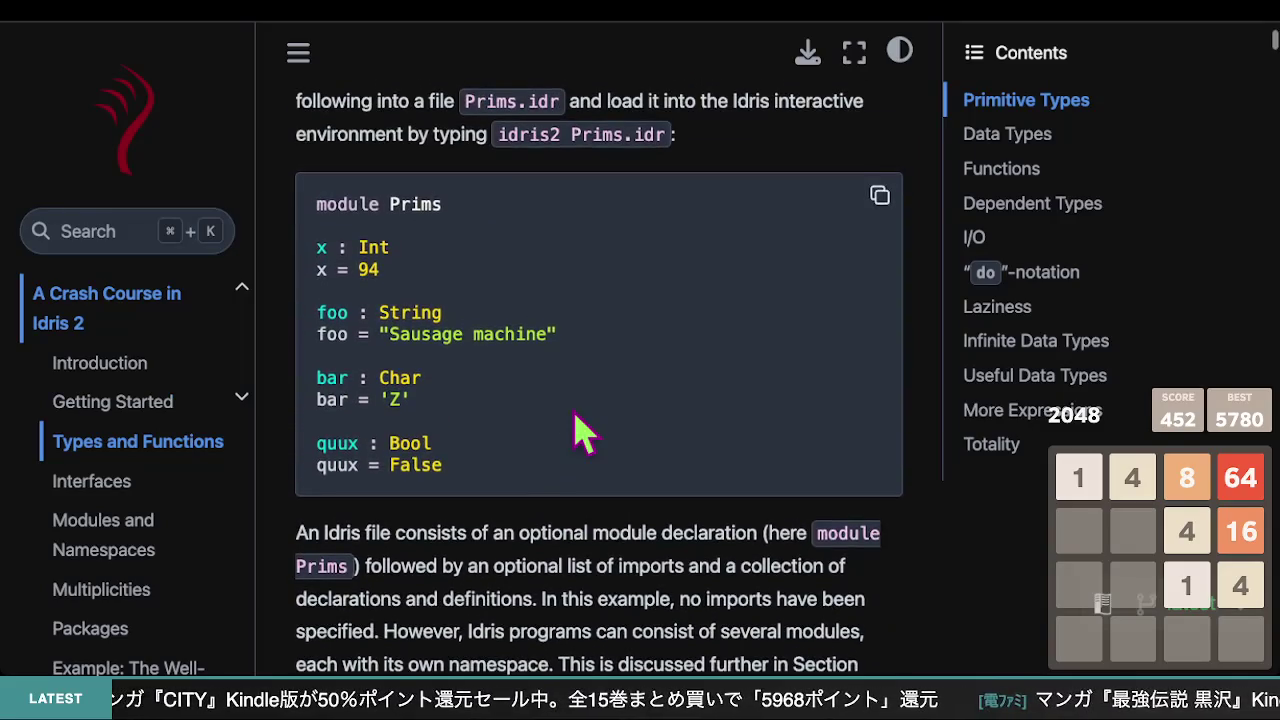
pyautogui.scroll(-10, 572, 405)
pyautogui.scroll(-20, 572, 408)
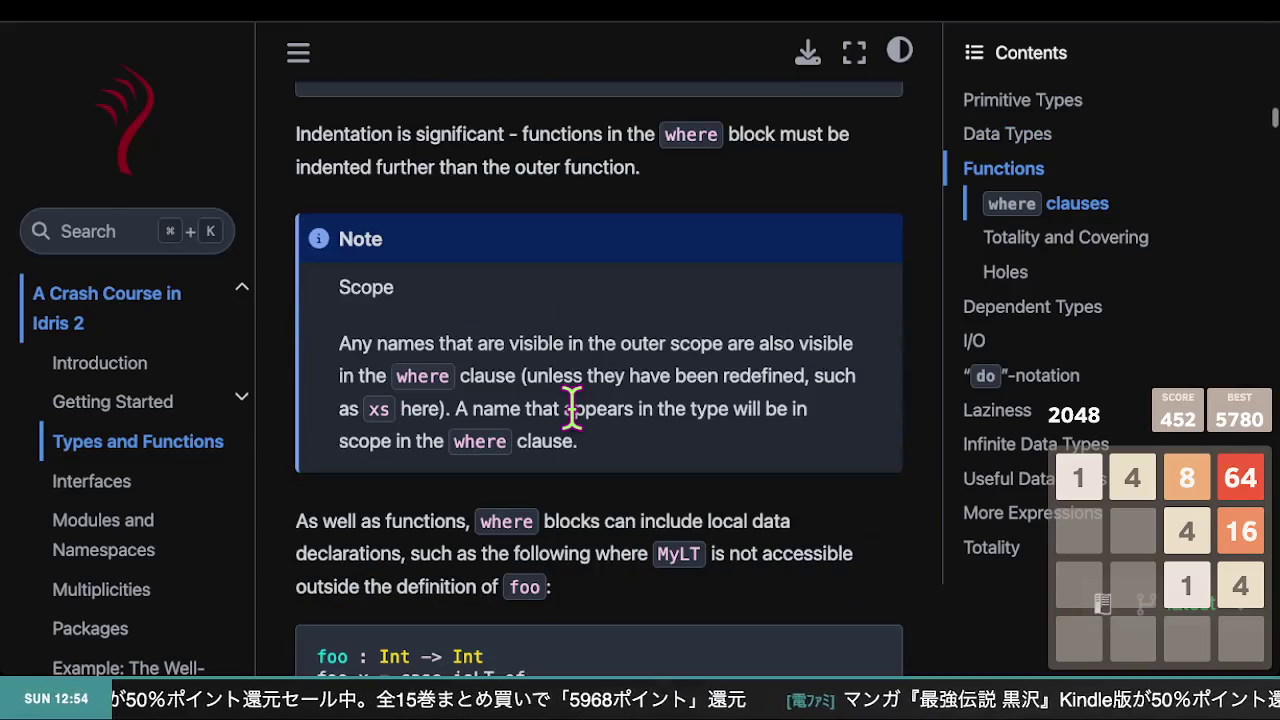
pyautogui.scroll(-6, 572, 408)
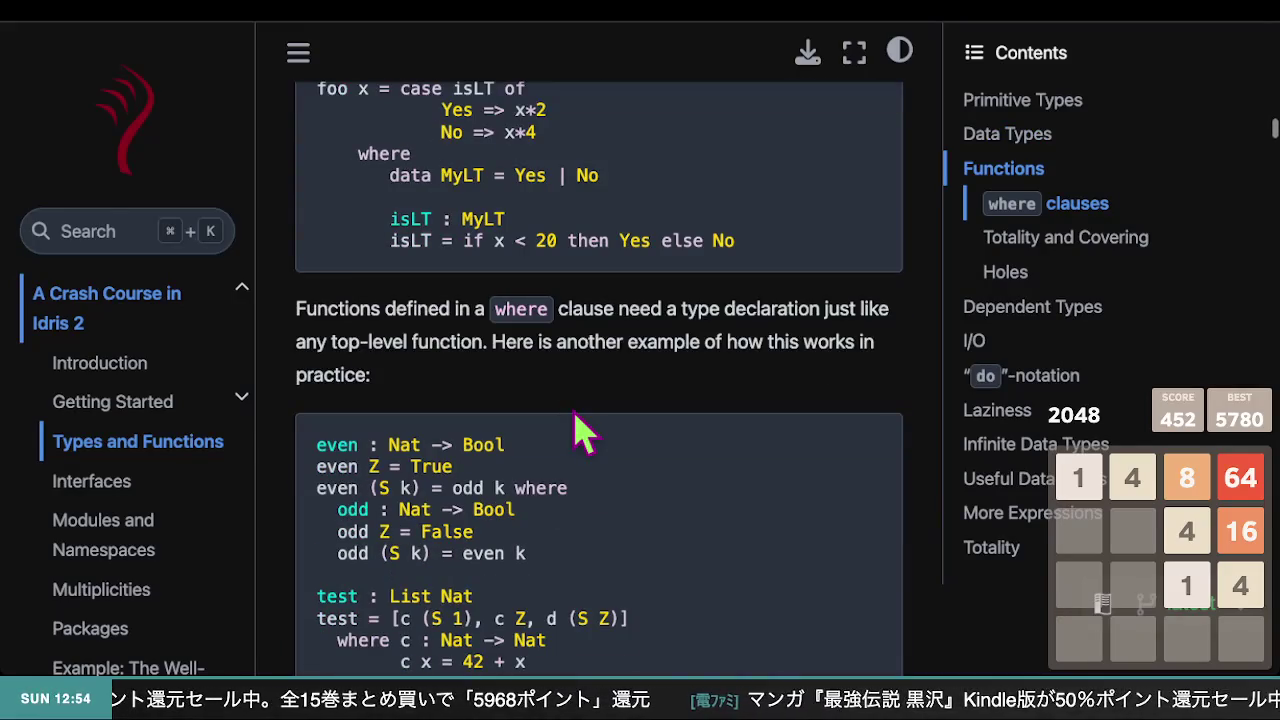
pyautogui.scroll(-5, 577, 412)
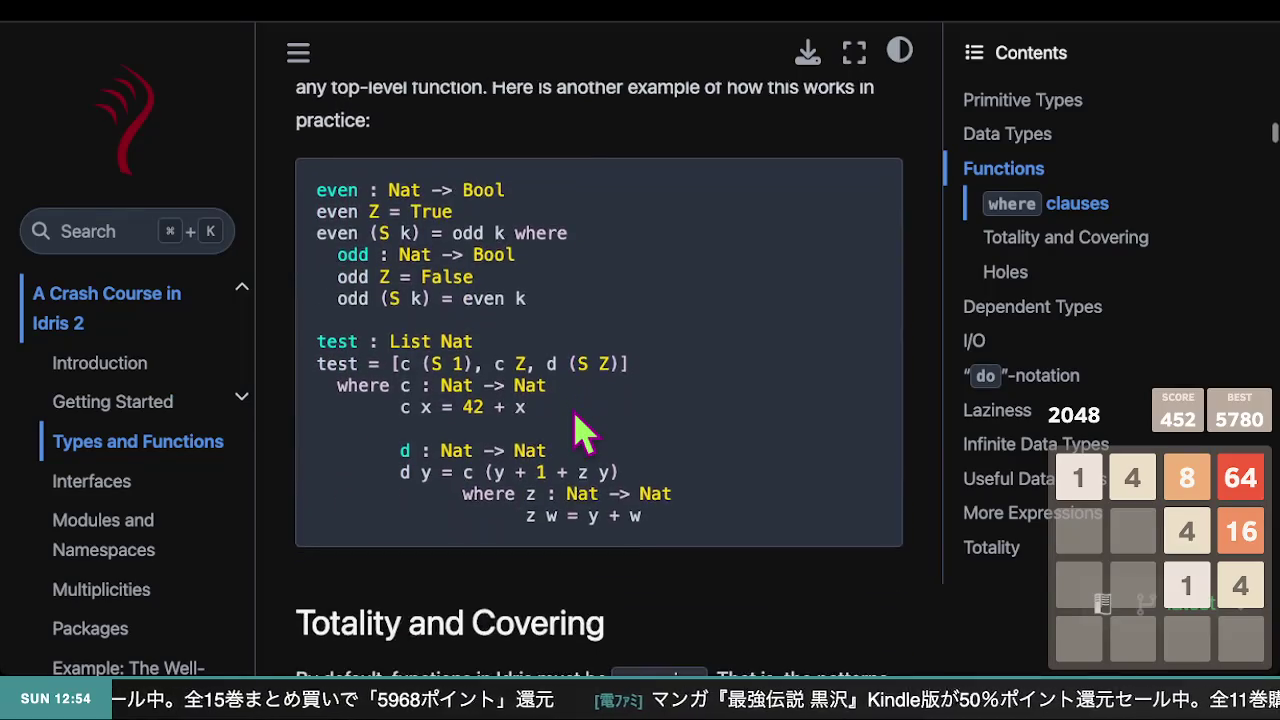
pyautogui.scroll(4, 572, 408)
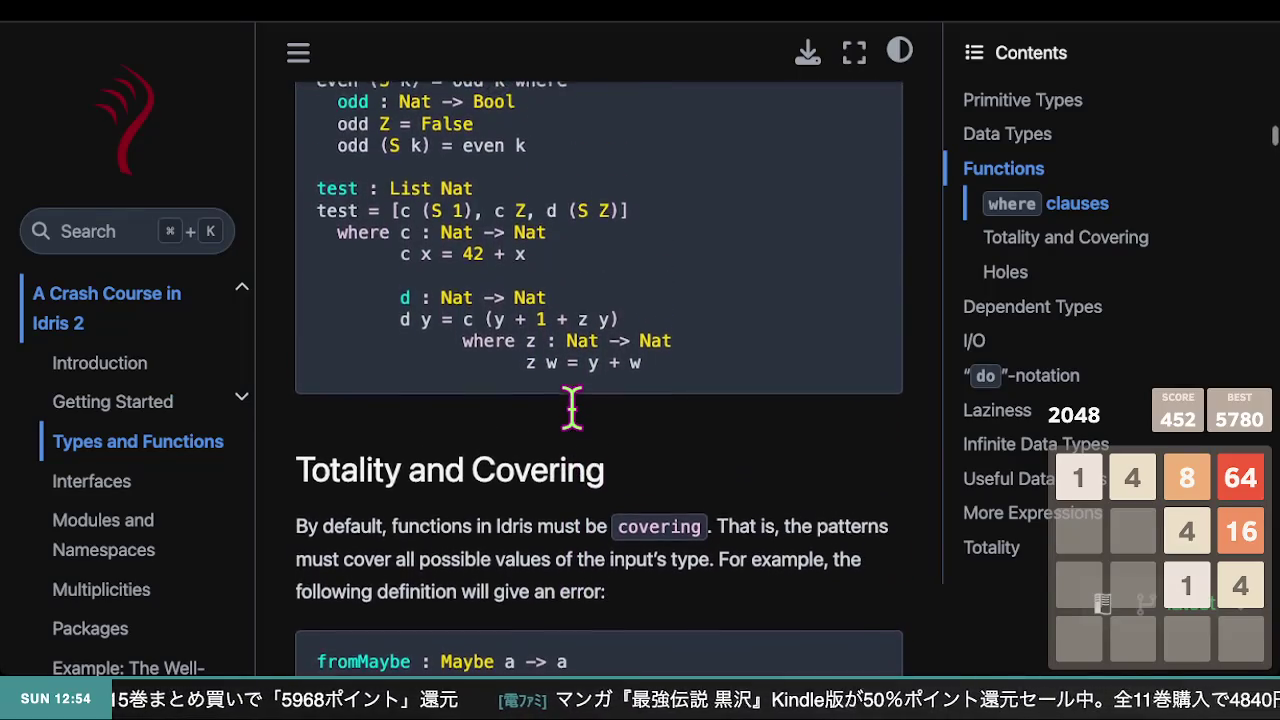
pyautogui.scroll(1, 583, 432)
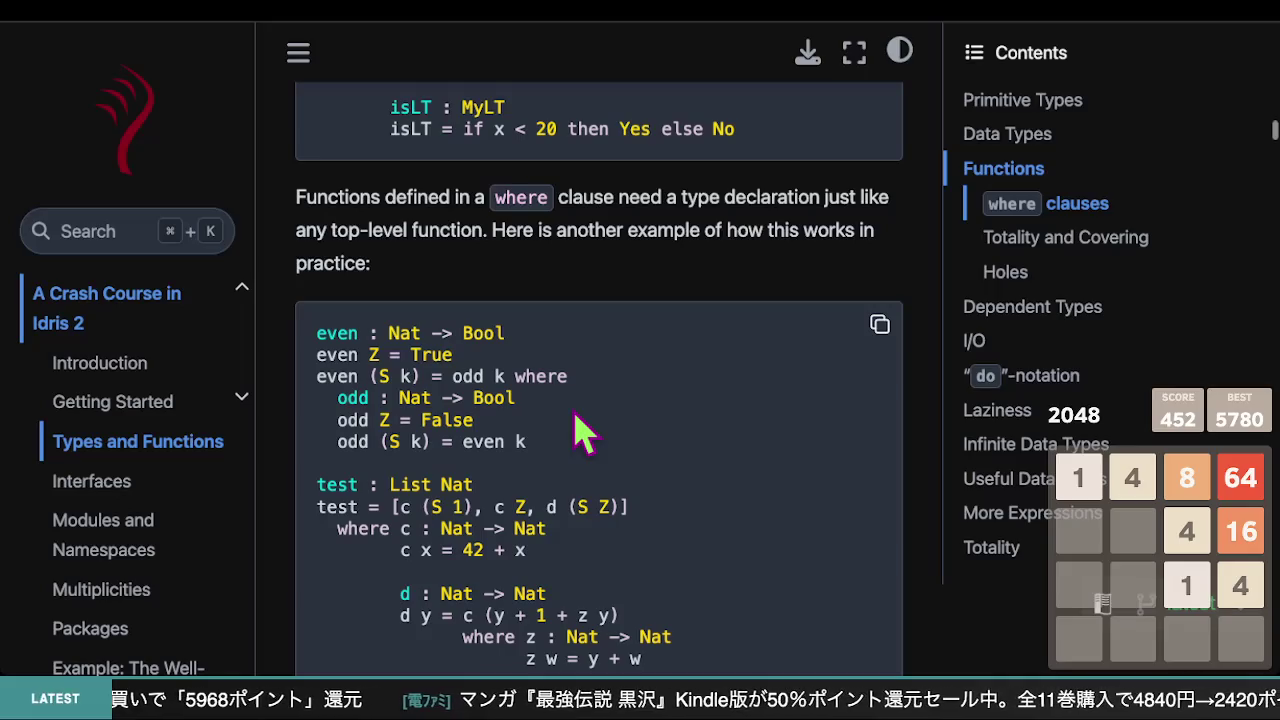
pyautogui.scroll(4, 583, 432)
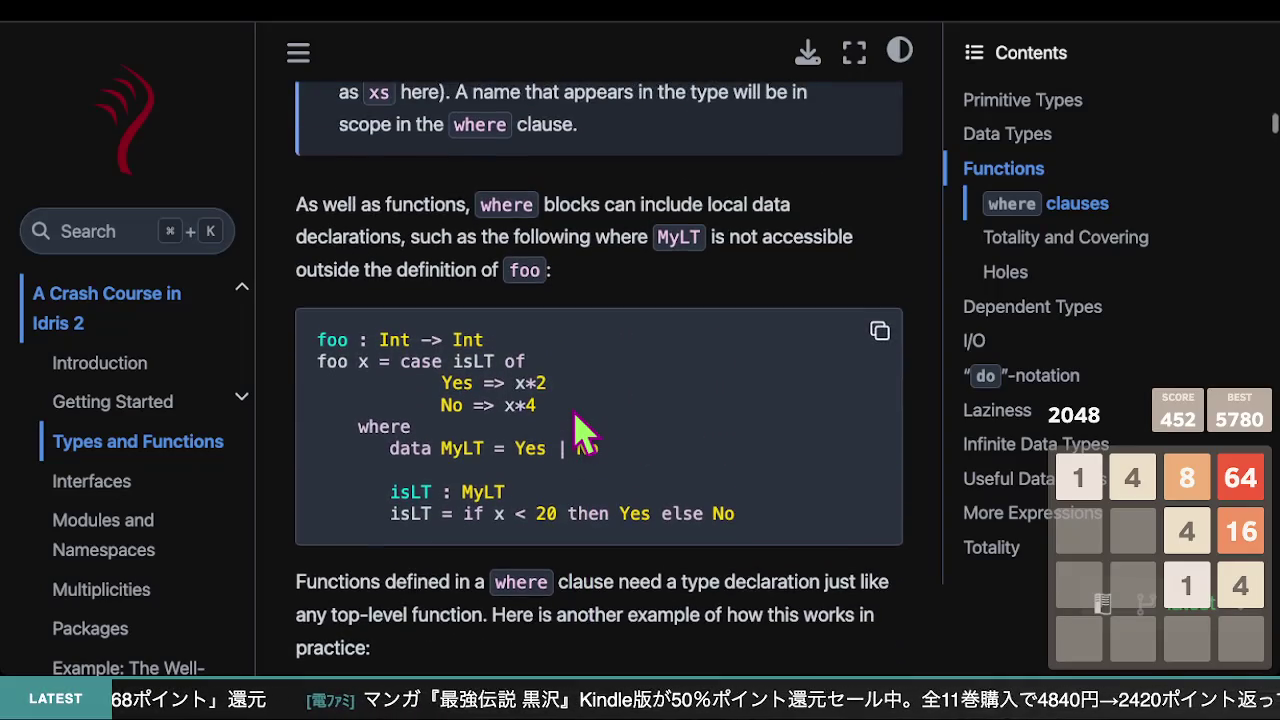
pyautogui.scroll(4, 583, 432)
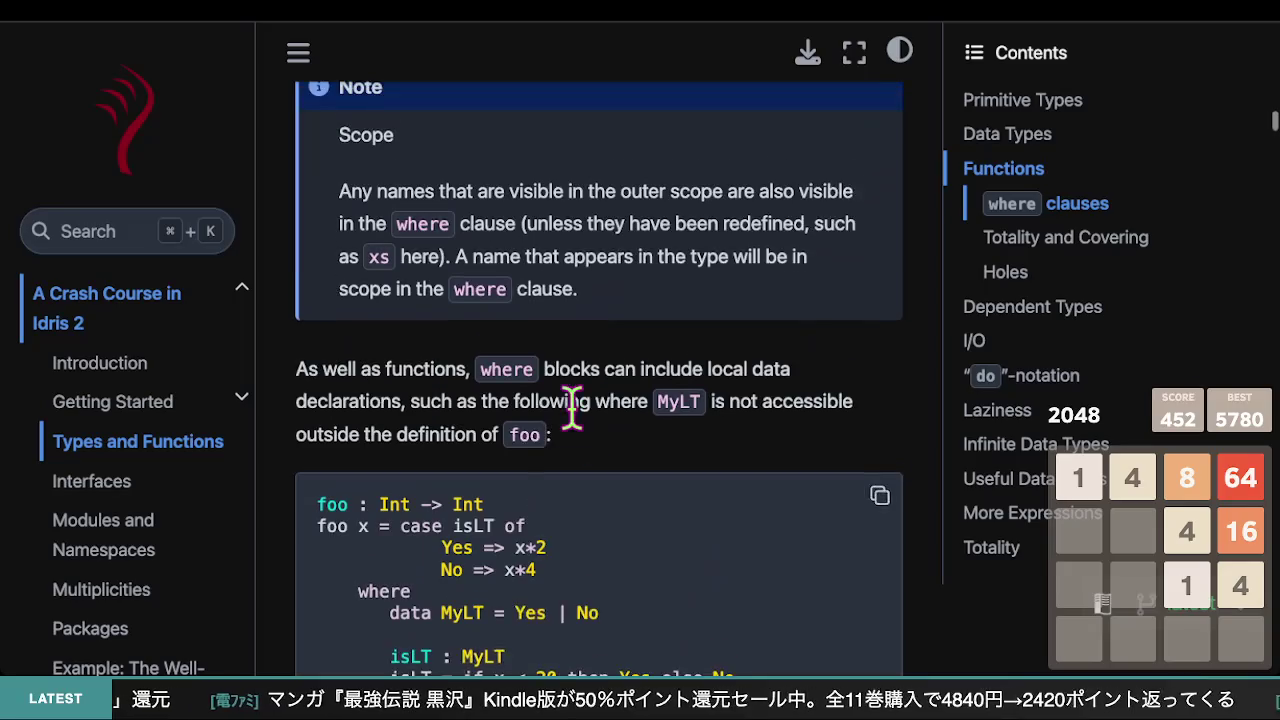
pyautogui.scroll(-1, 572, 405)
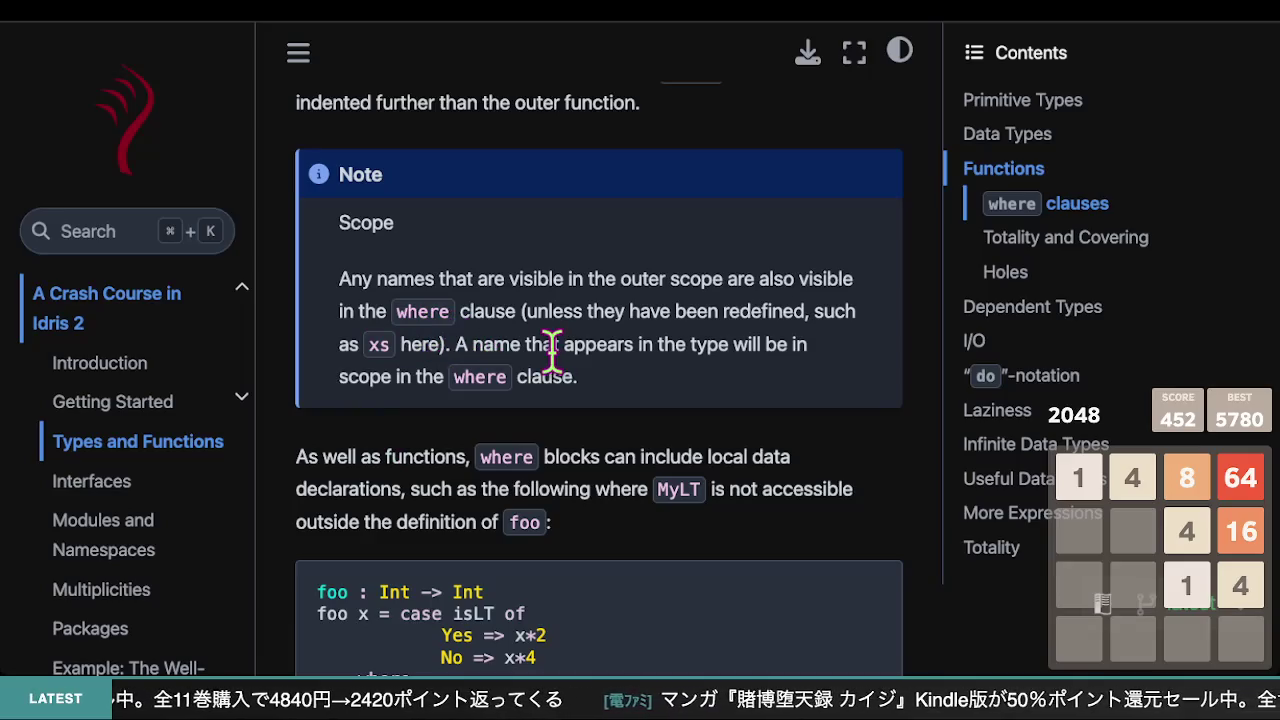
pyautogui.tripleClick(494, 308)
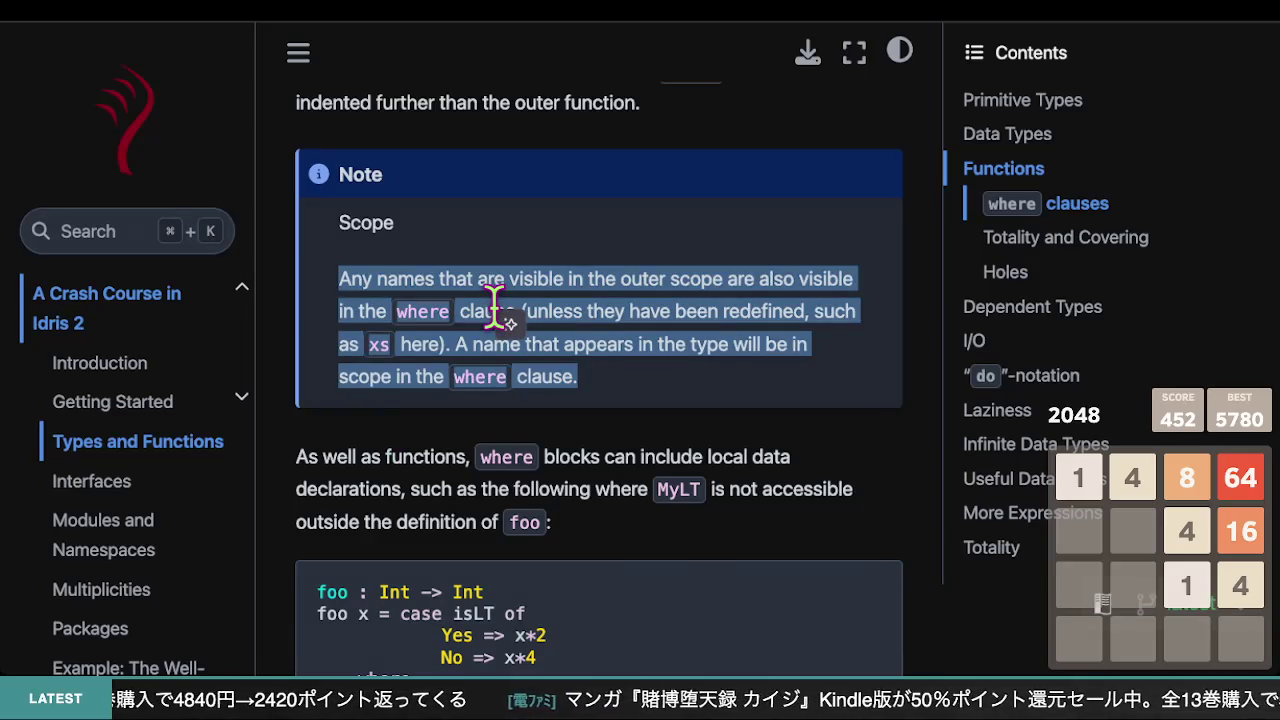
pyautogui.doubleClick(488, 311)
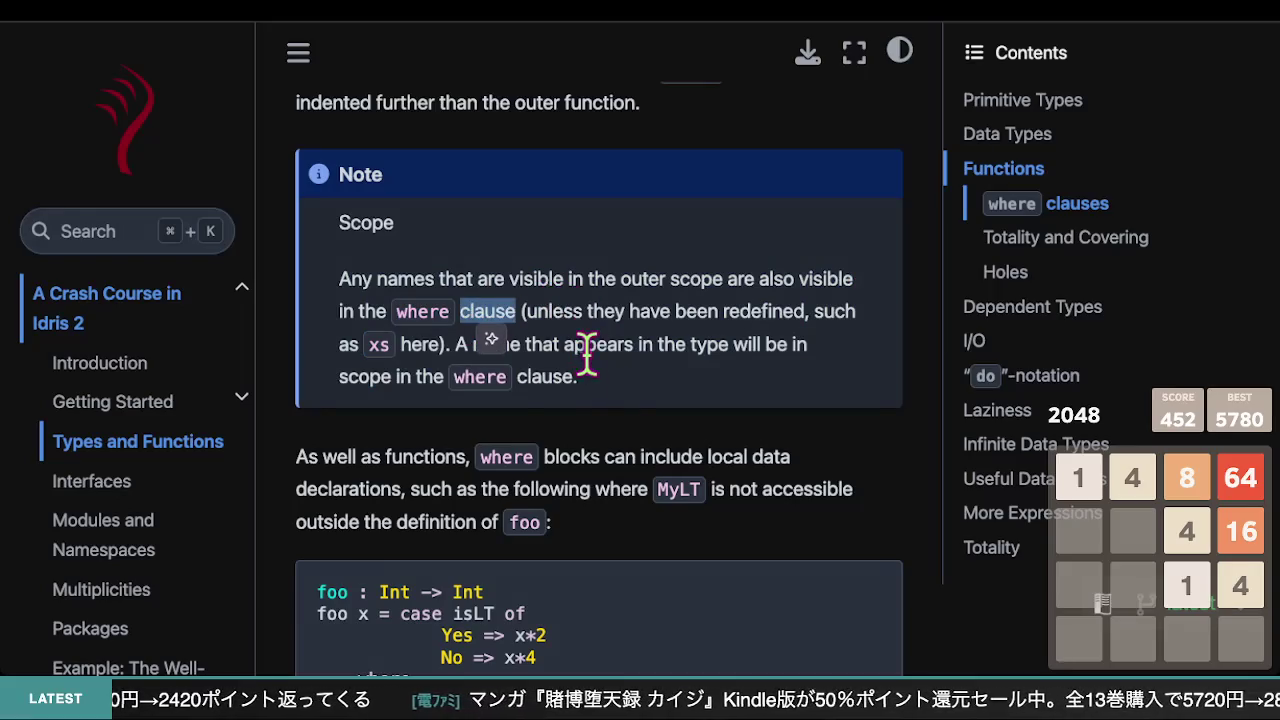
pyautogui.click(625, 388)
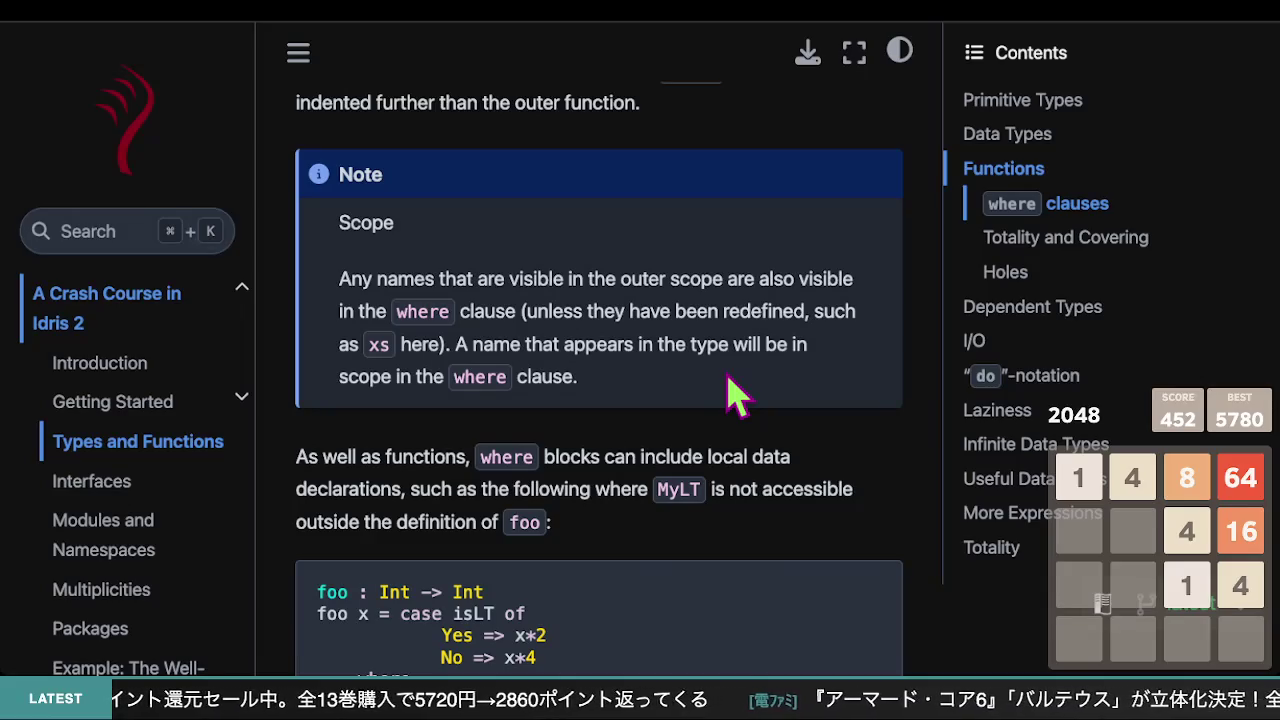
pyautogui.scroll(3, 735, 395)
pyautogui.scroll(-2, 735, 395)
pyautogui.scroll(3, 735, 395)
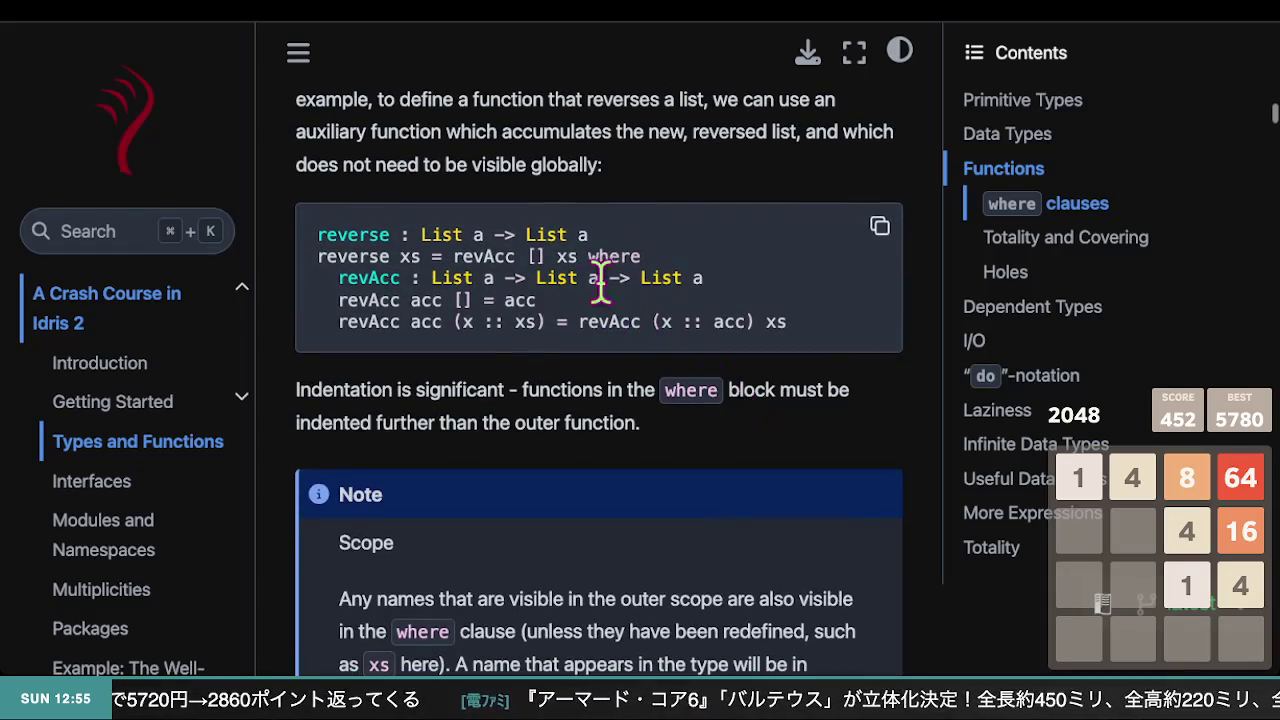
pyautogui.scroll(-1, 578, 420)
# Read through the where clauses section of the Idris 2 documentation
pyautogui.scroll(3, 578, 418)
pyautogui.scroll(-1, 406, 363)
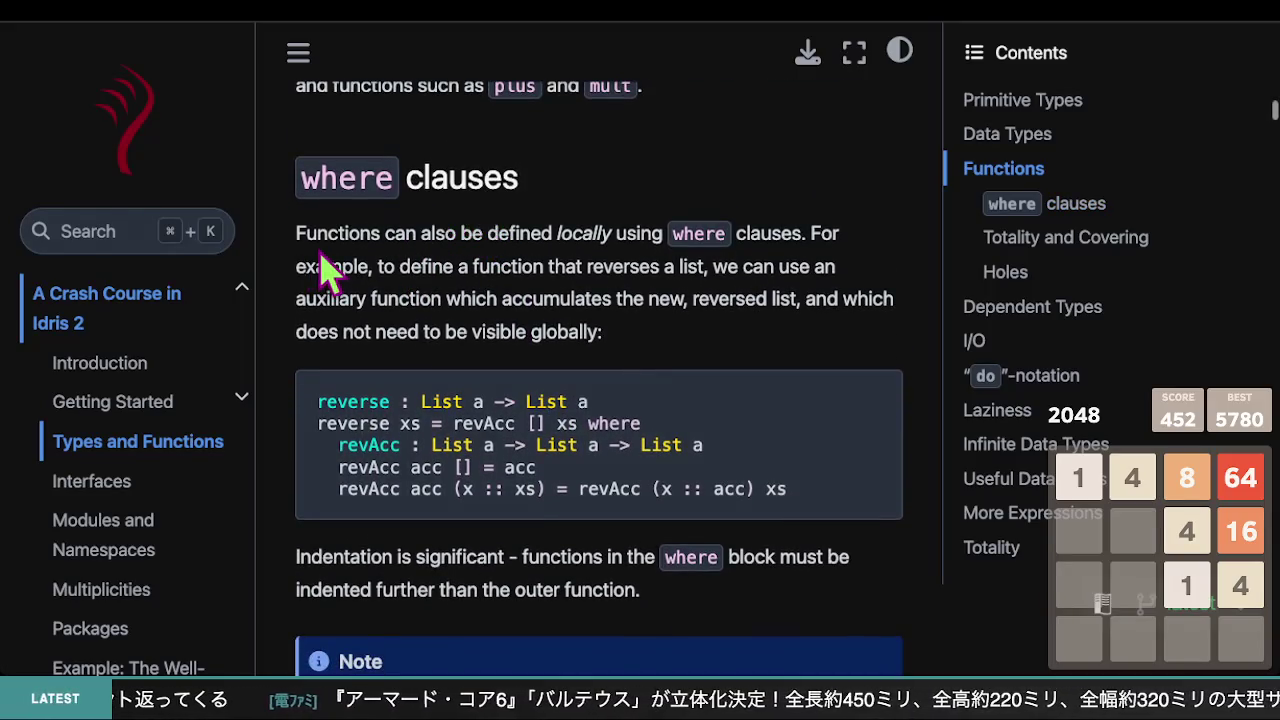
pyautogui.scroll(-1, 518, 262)
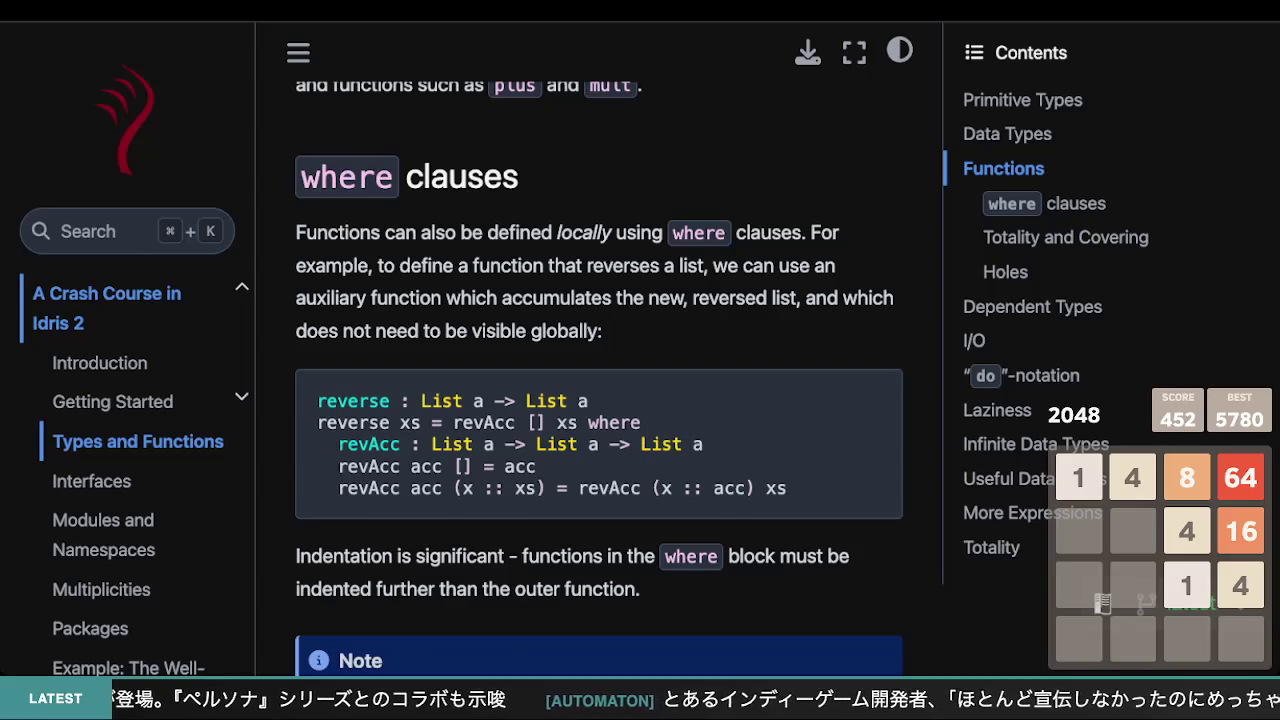
pyautogui.scroll(-1, 140, 320)
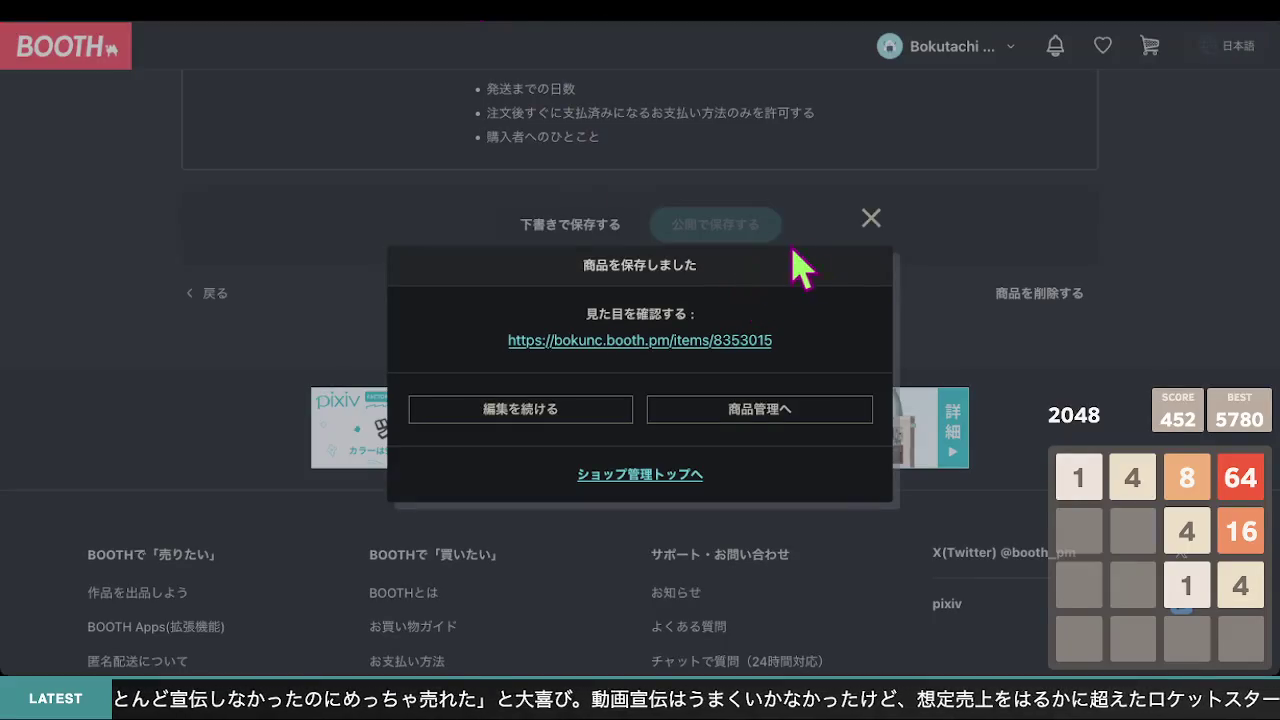
# Close the 商品を保存しました notice and review the listing's images, category and description paragraphs
pyautogui.click(868, 220)
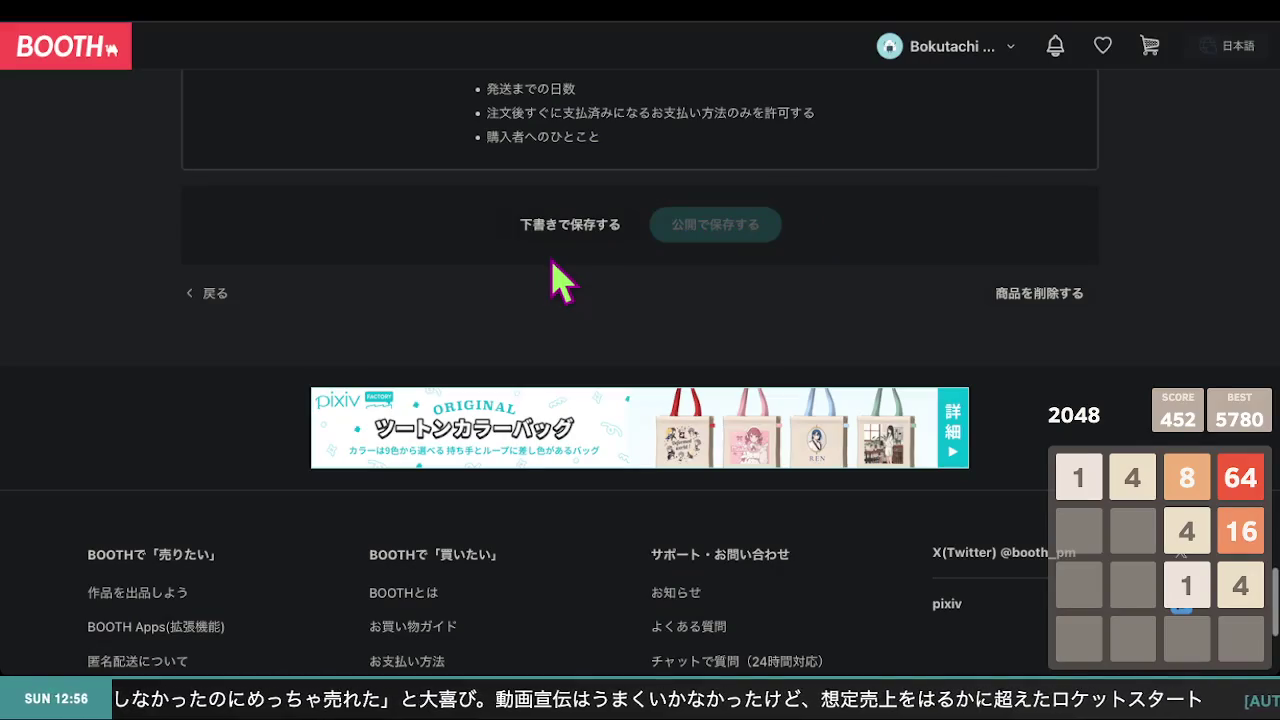
pyautogui.scroll(5, 363, 277)
pyautogui.scroll(15, 368, 262)
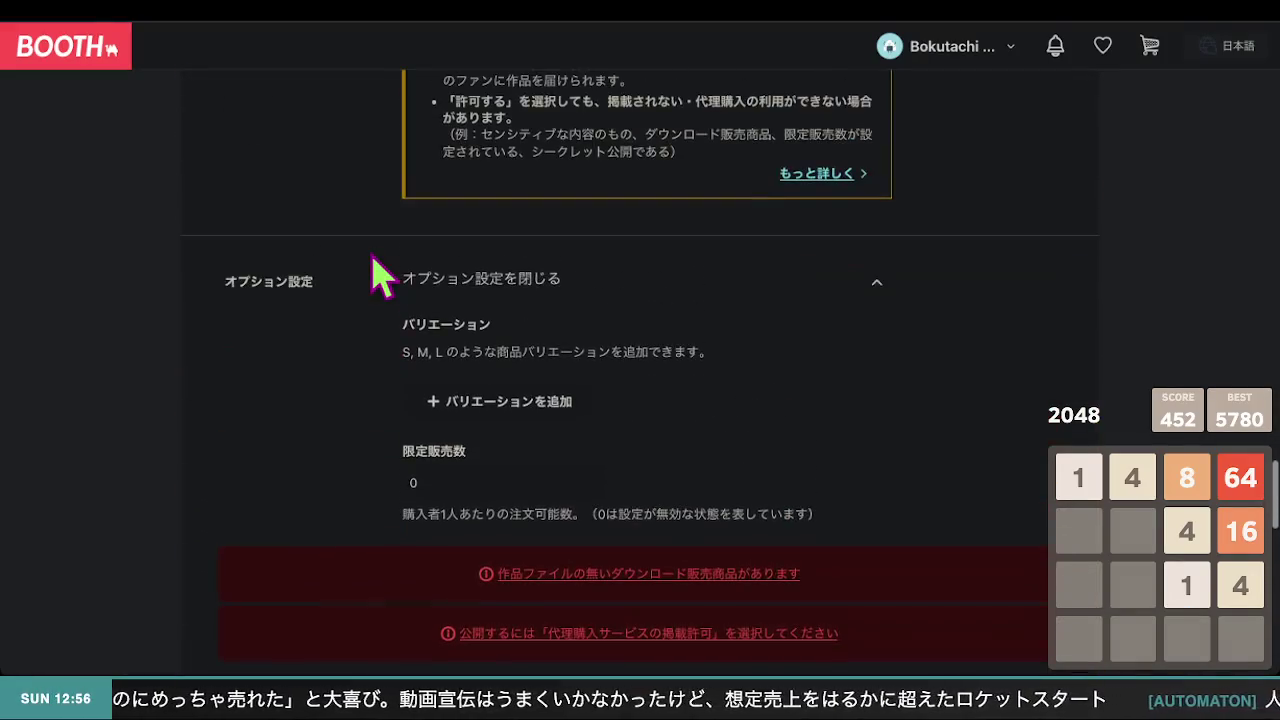
pyautogui.scroll(15, 383, 277)
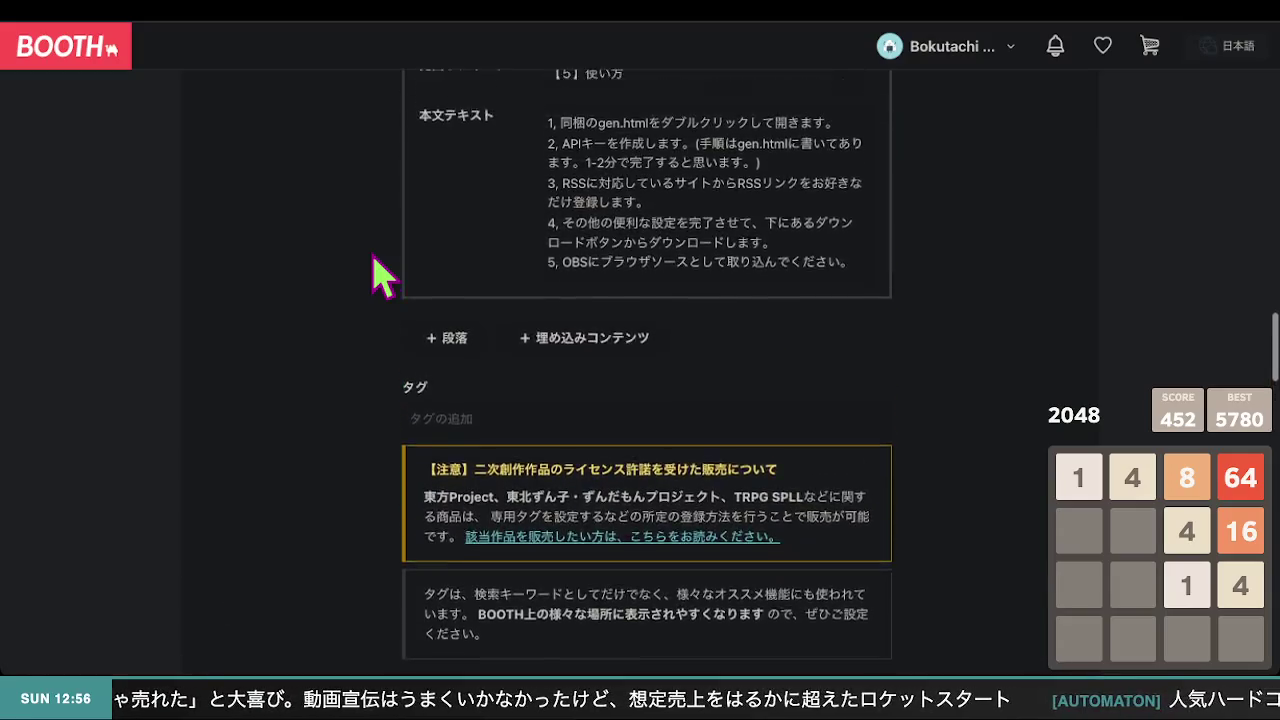
pyautogui.scroll(13, 383, 277)
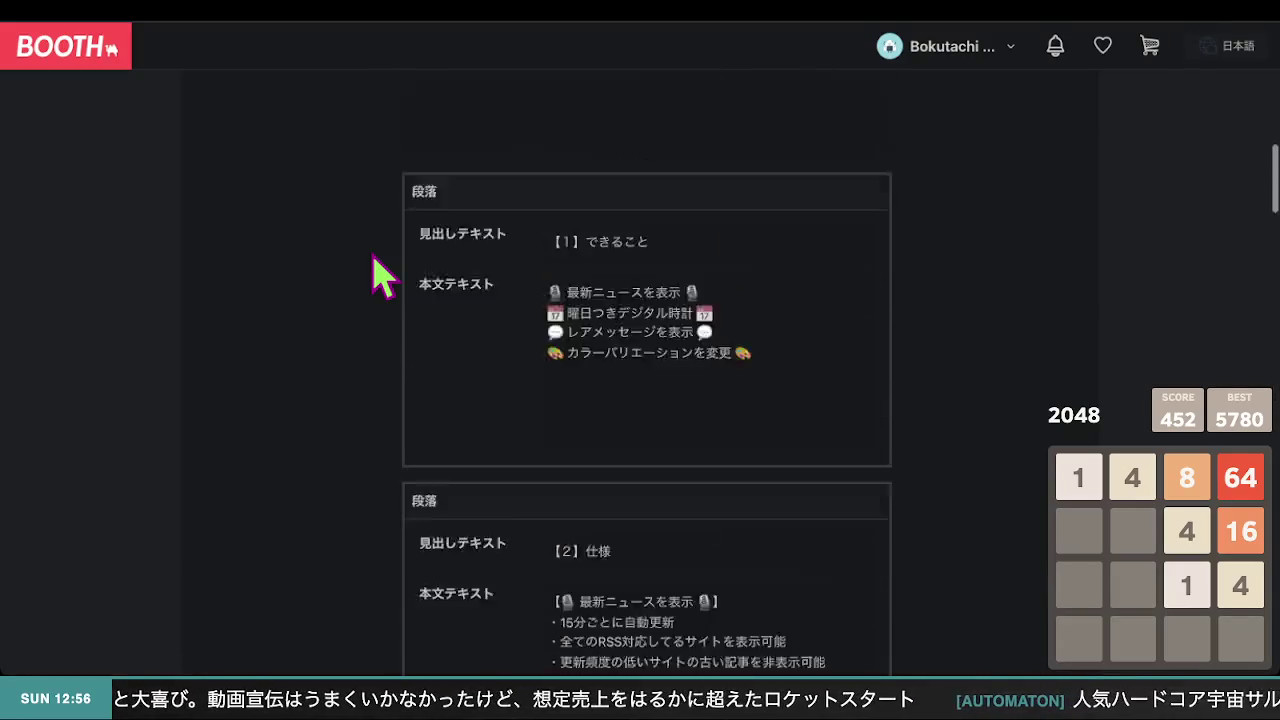
pyautogui.scroll(-8, 383, 277)
pyautogui.scroll(2, 383, 277)
pyautogui.scroll(10, 383, 277)
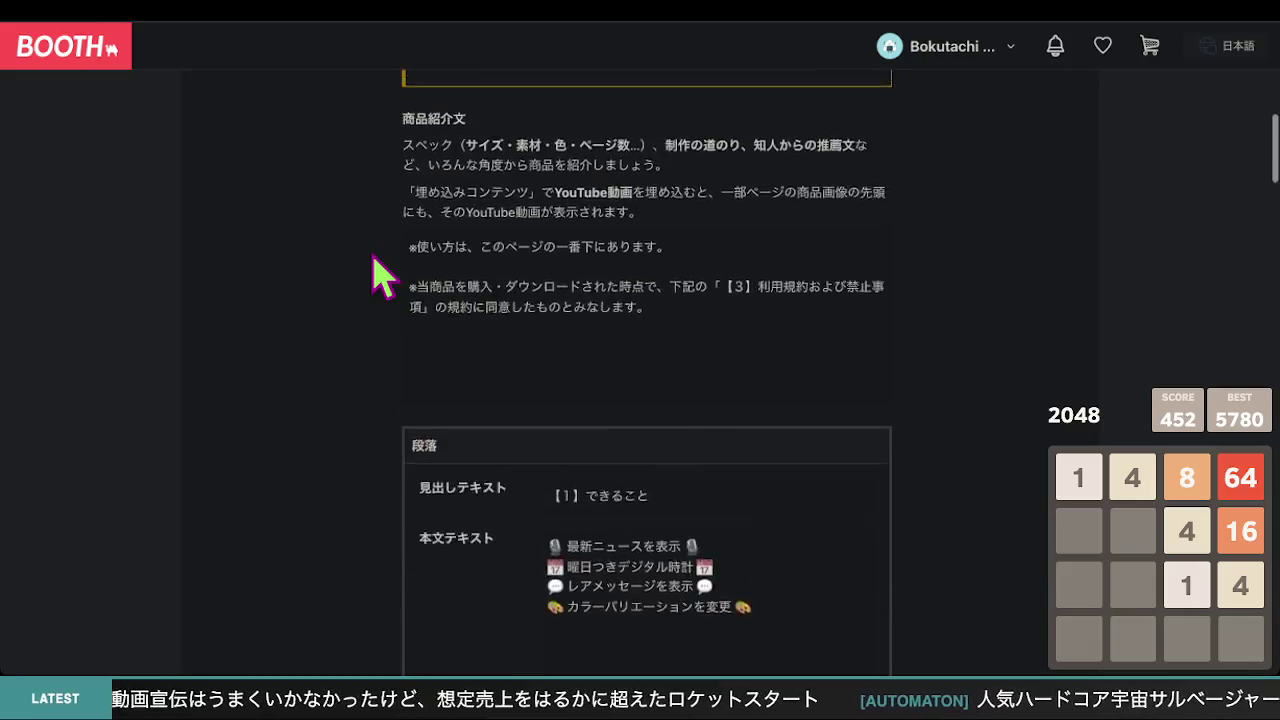
pyautogui.scroll(-15, 383, 277)
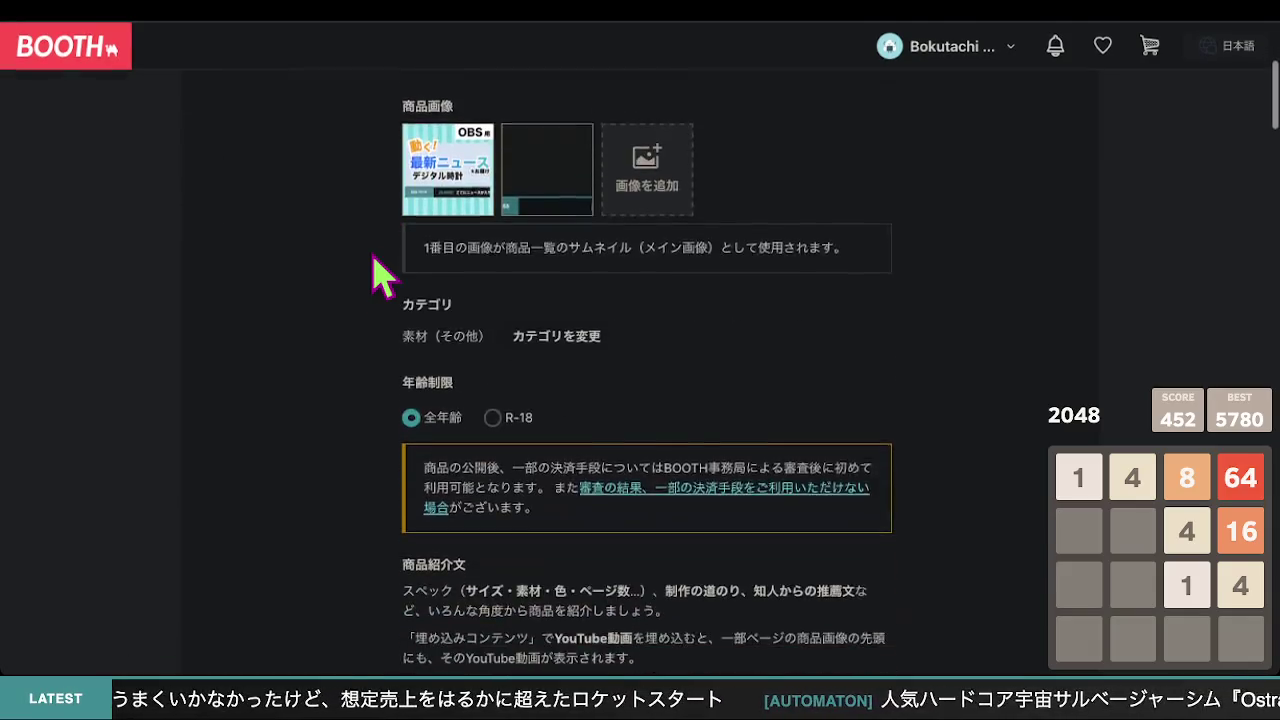
pyautogui.scroll(15, 383, 277)
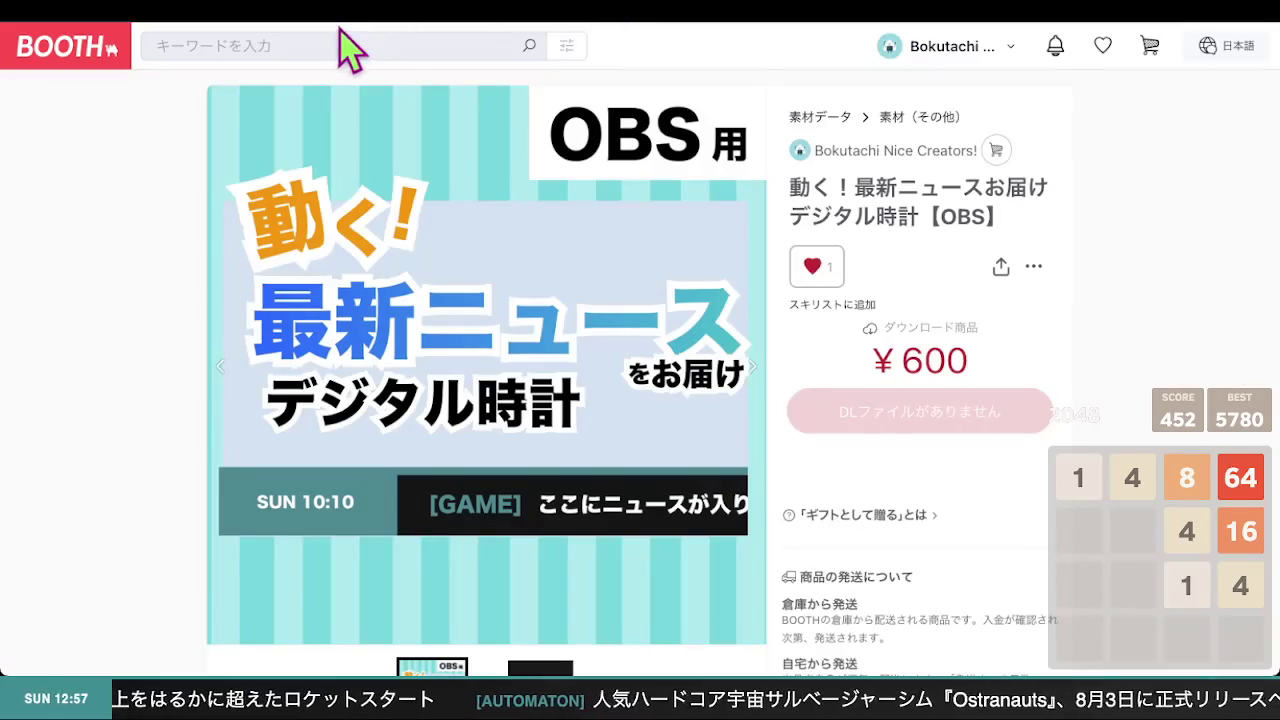
pyautogui.scroll(-10, 223, 354)
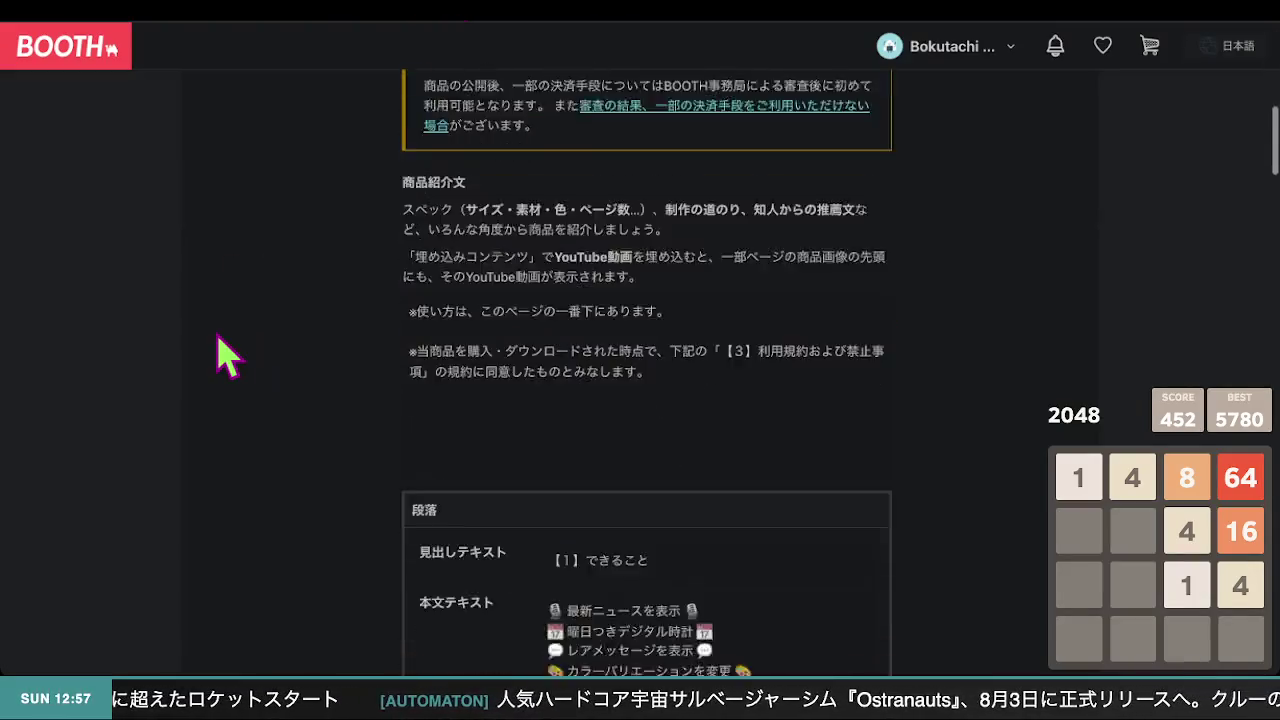
pyautogui.scroll(-10, 223, 354)
pyautogui.scroll(2, 223, 354)
pyautogui.scroll(15, 223, 354)
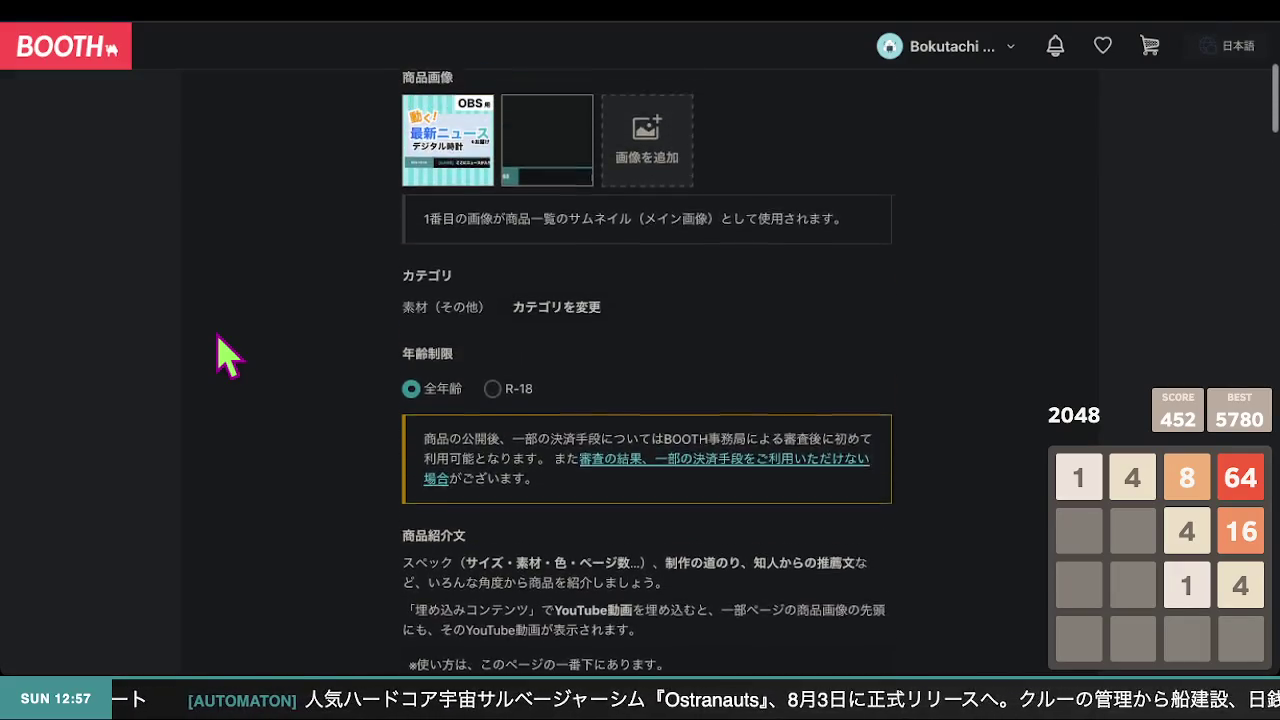
pyautogui.scroll(-8, 223, 354)
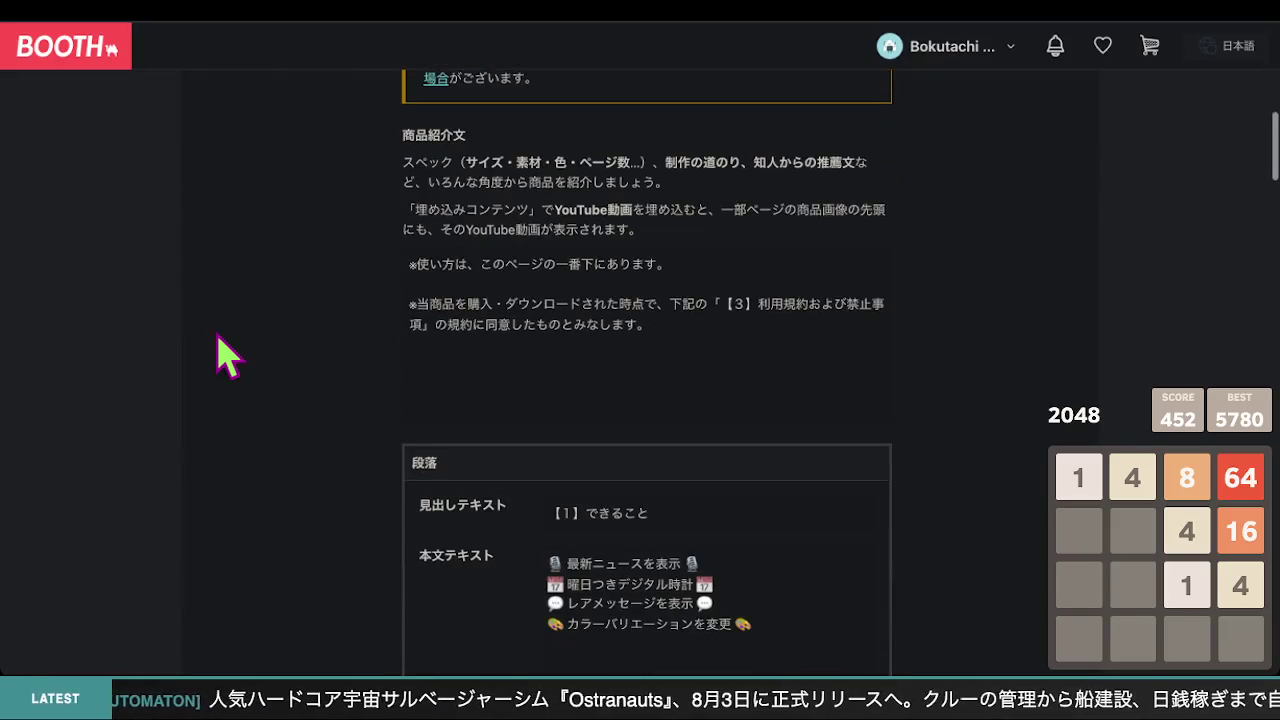
pyautogui.scroll(-7, 223, 354)
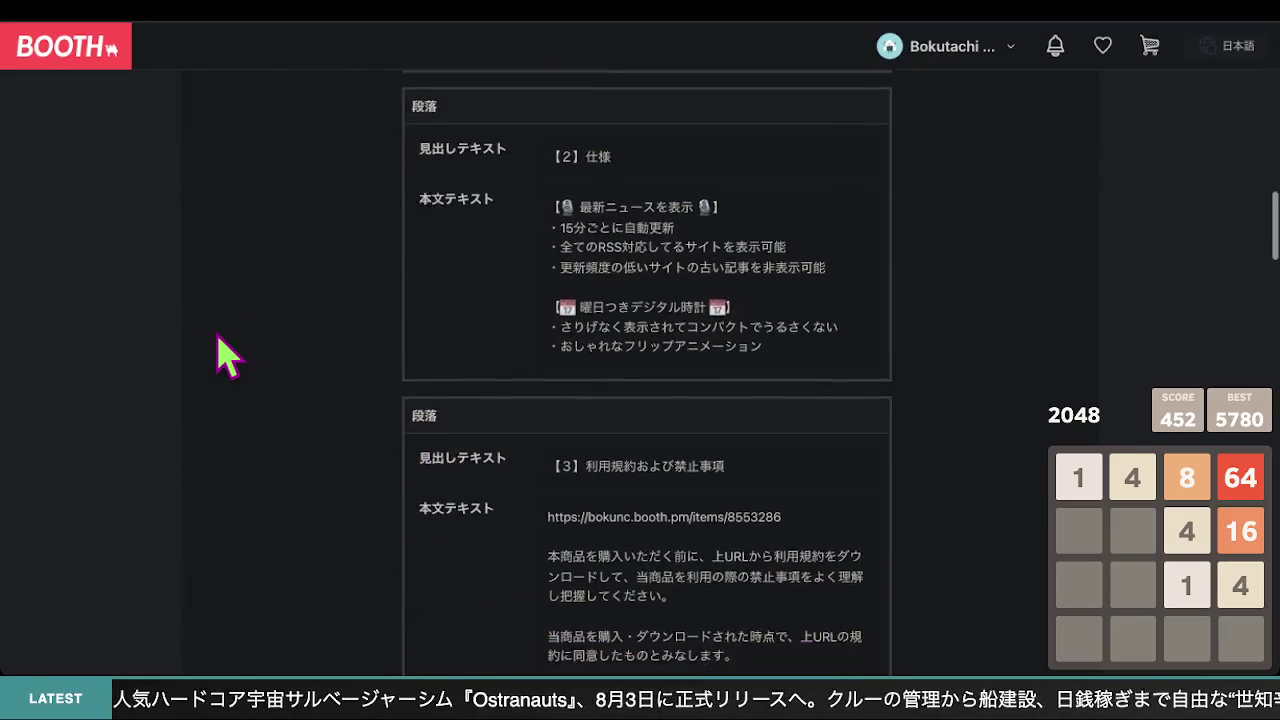
pyautogui.scroll(3, 223, 354)
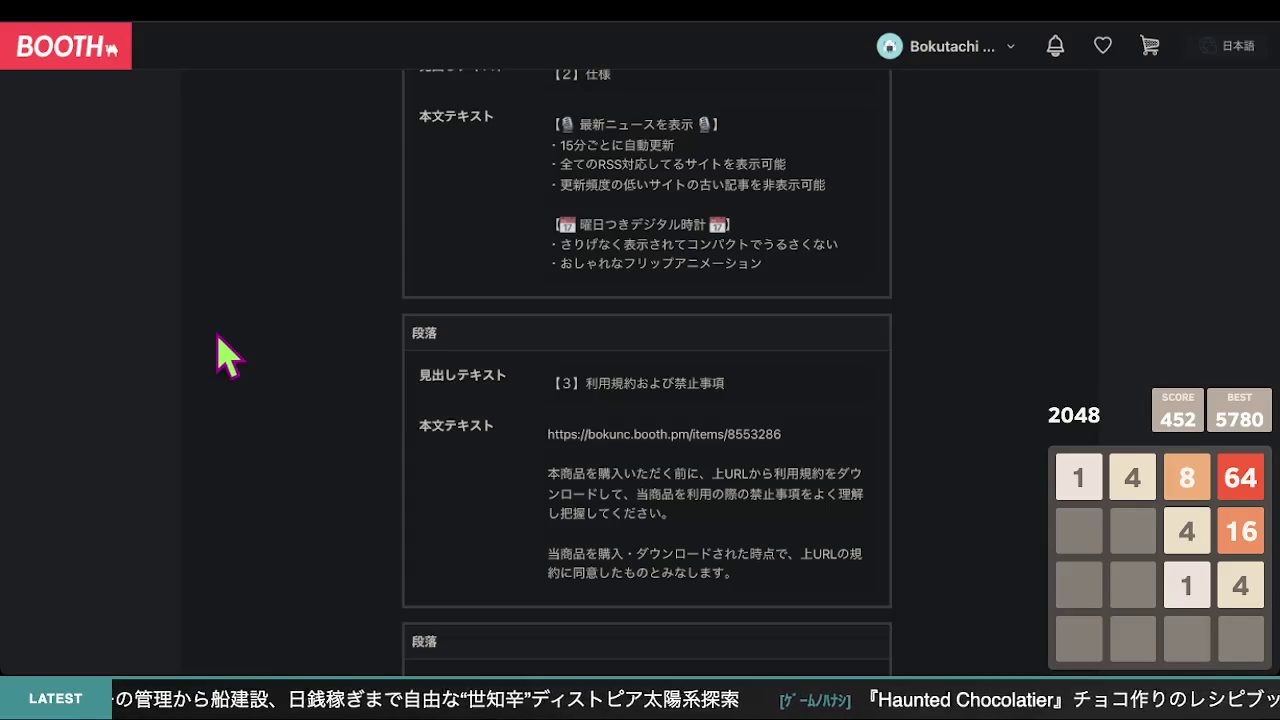
pyautogui.scroll(-3, 222, 352)
pyautogui.click(635, 353)
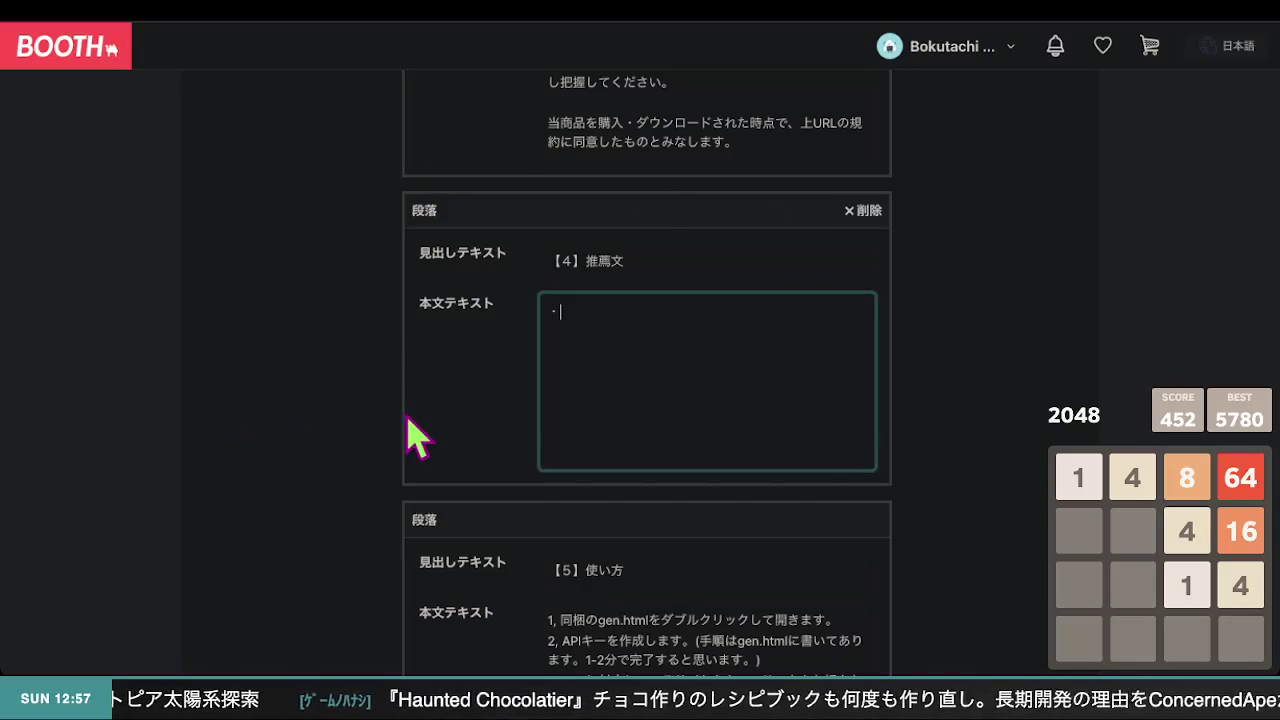
pyautogui.scroll(7, 600, 309)
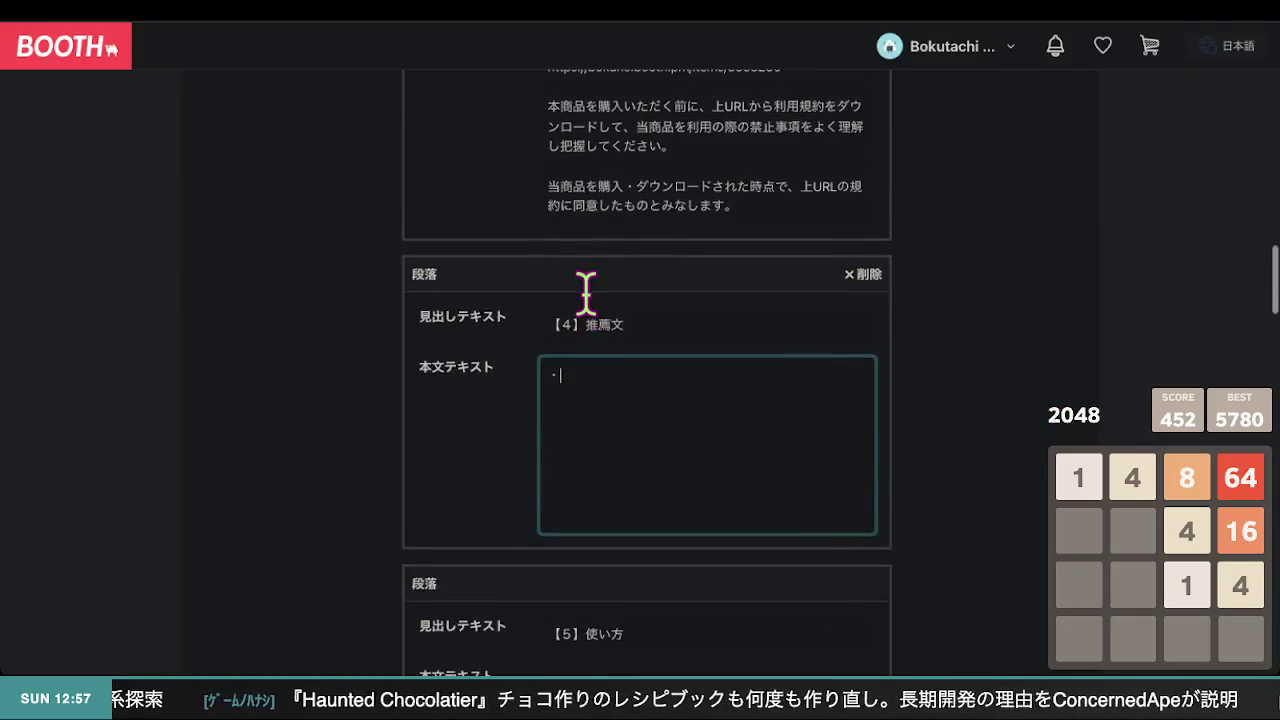
pyautogui.scroll(8, 586, 293)
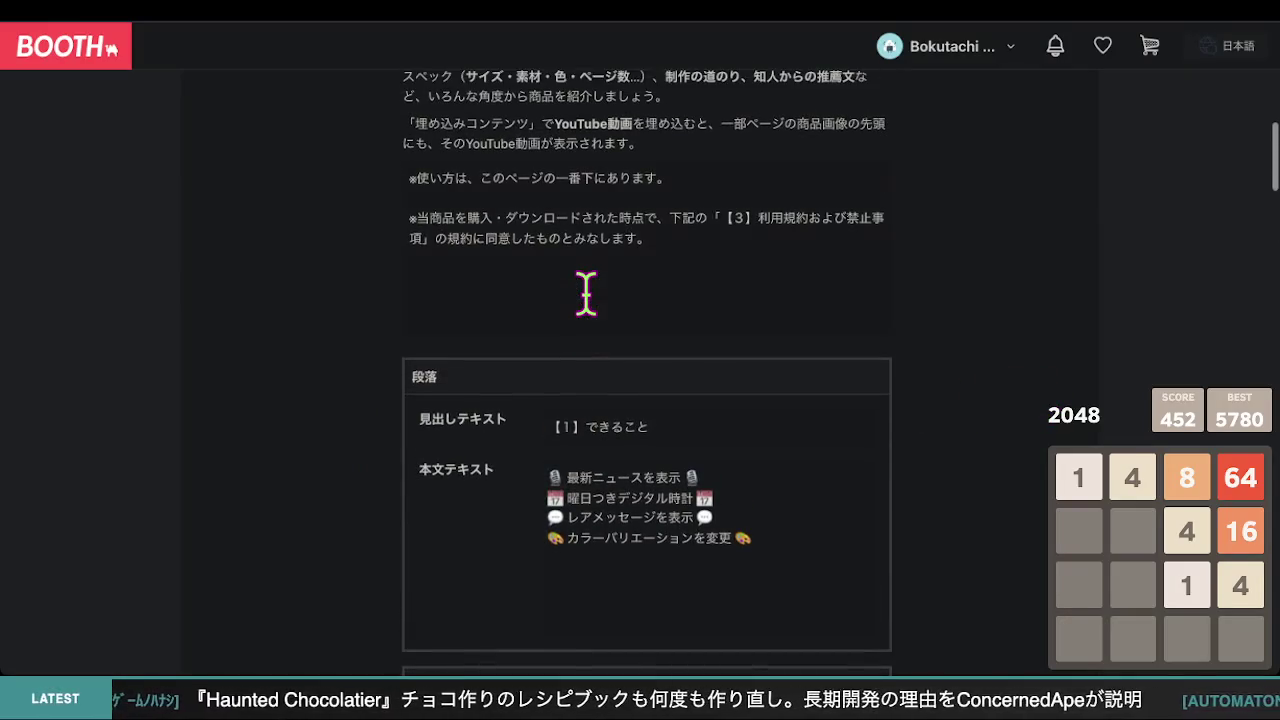
pyautogui.scroll(5, 586, 295)
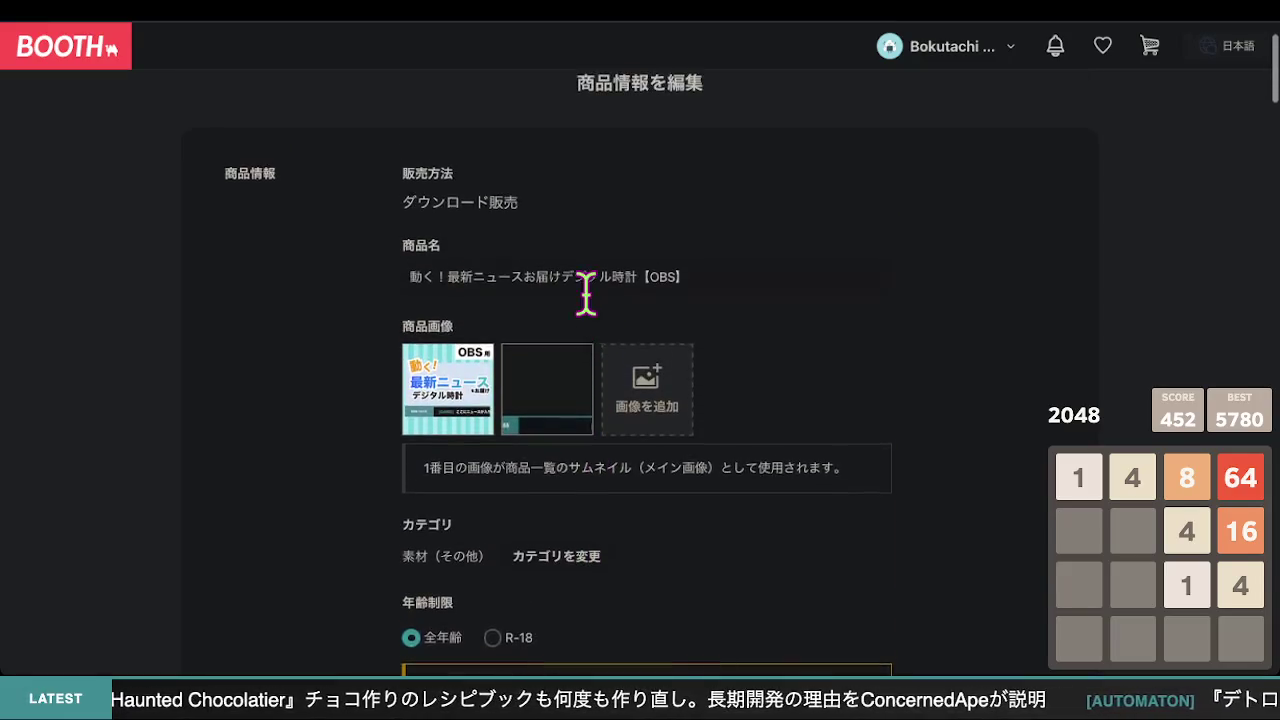
pyautogui.scroll(-7, 590, 305)
pyautogui.scroll(-8, 590, 310)
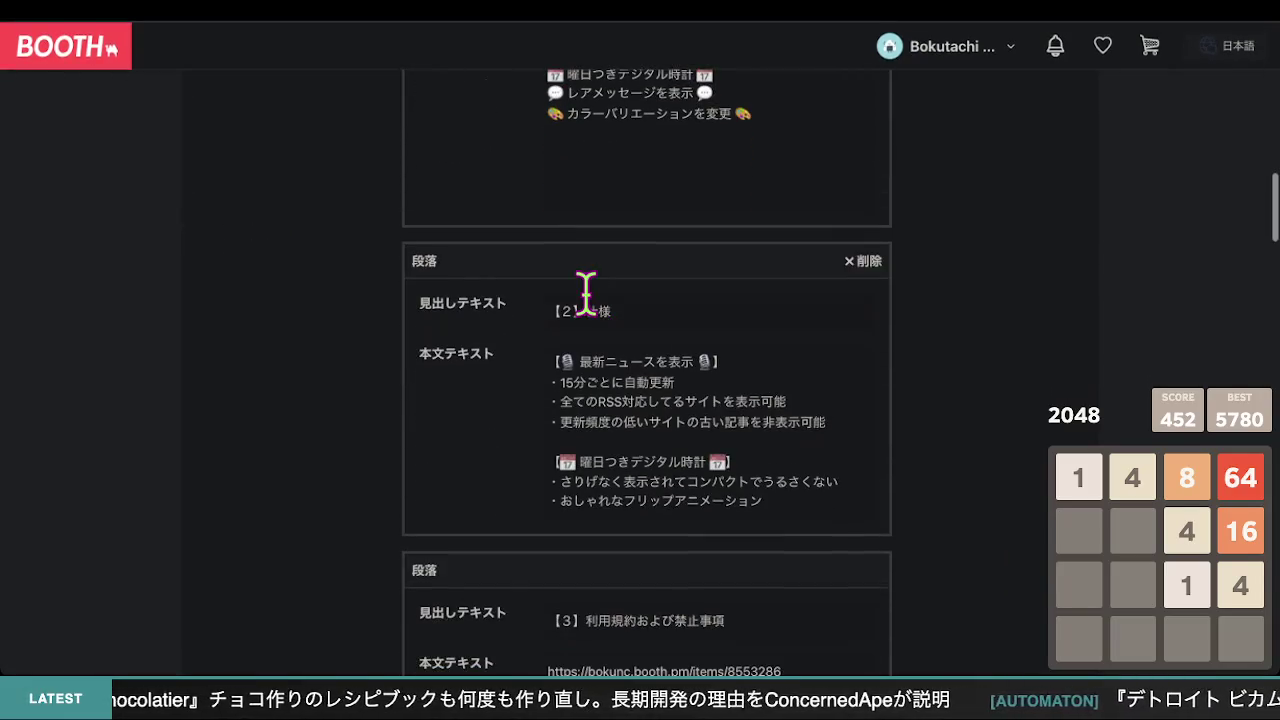
pyautogui.click(655, 22)
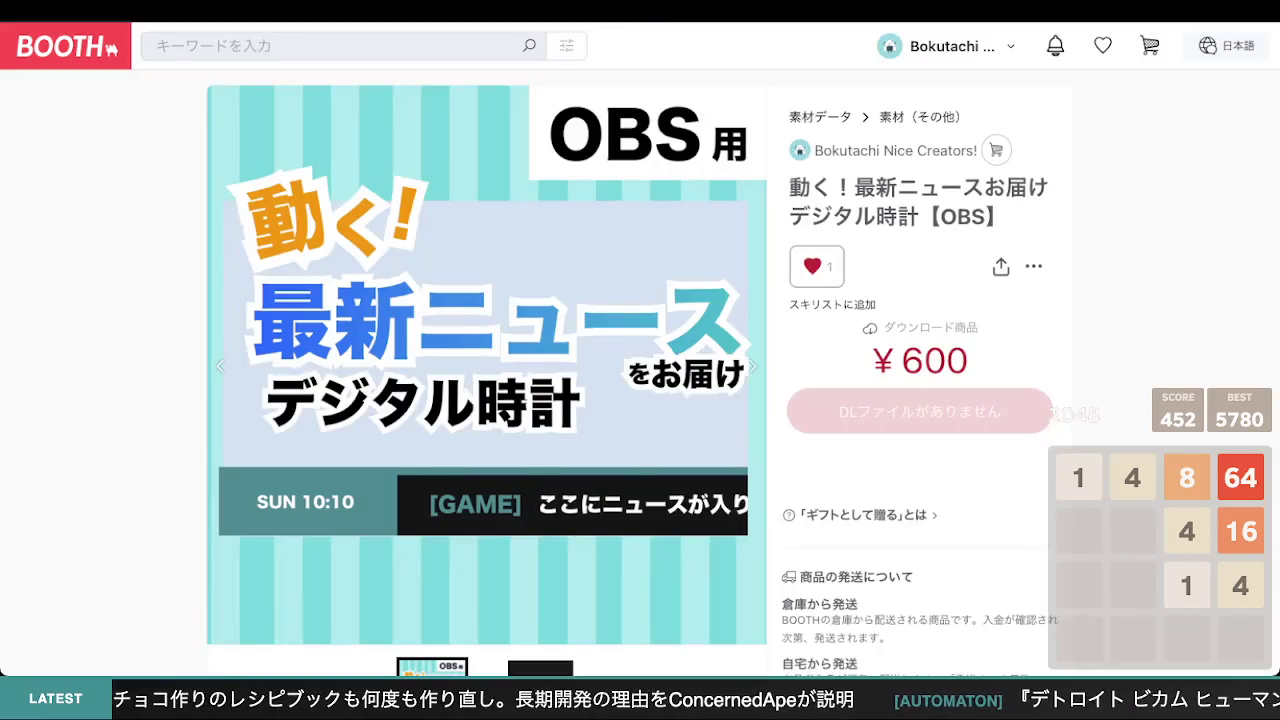
pyautogui.scroll(-15, 488, 600)
pyautogui.scroll(-5, 480, 483)
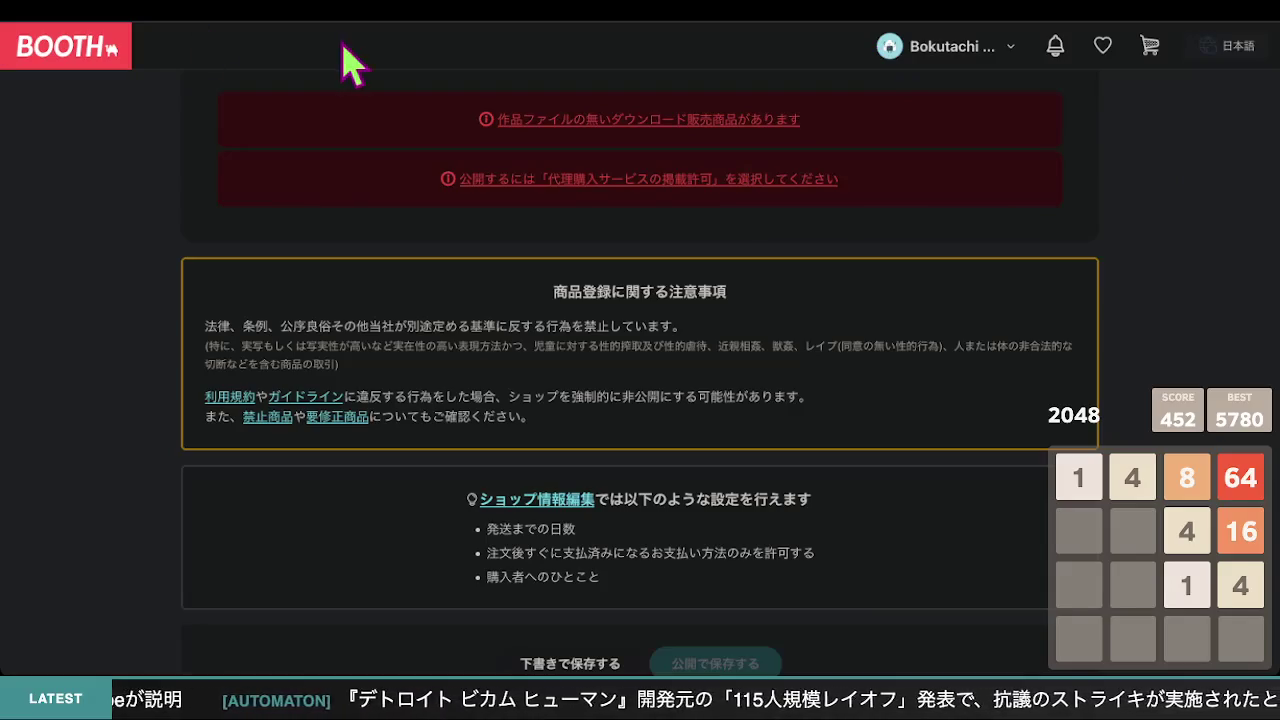
pyautogui.scroll(-10, 675, 248)
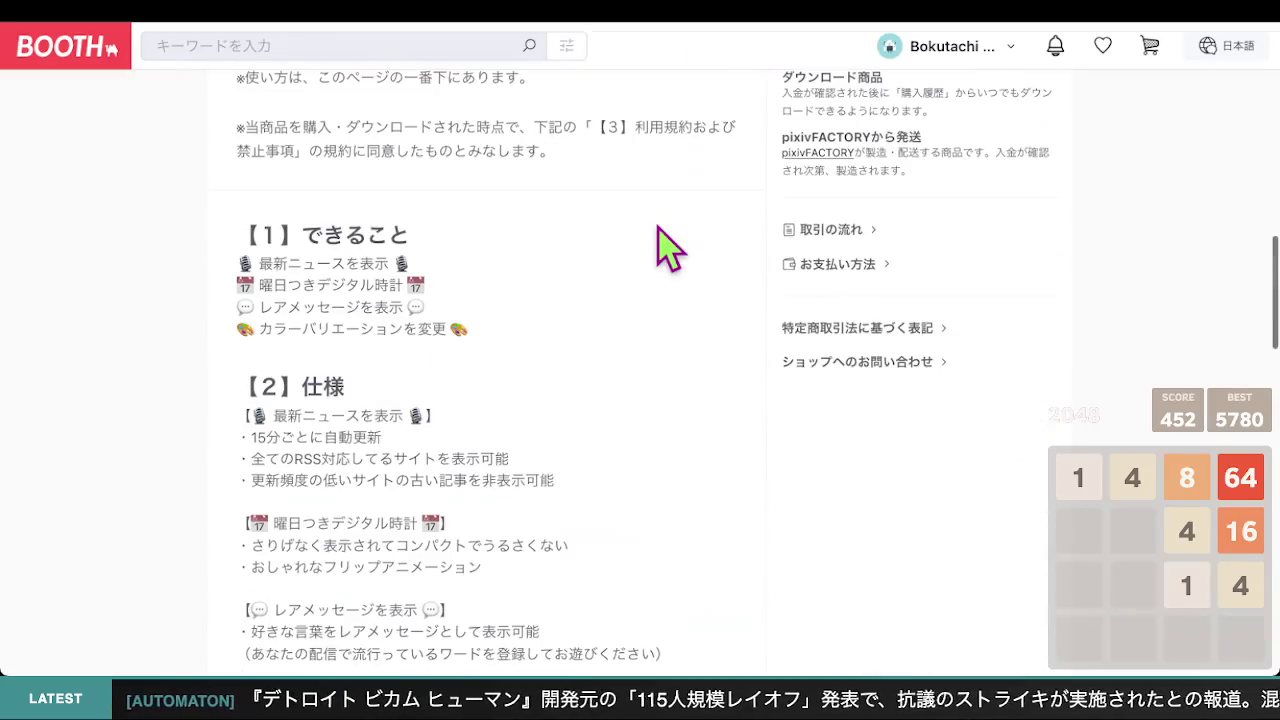
pyautogui.scroll(10, 658, 227)
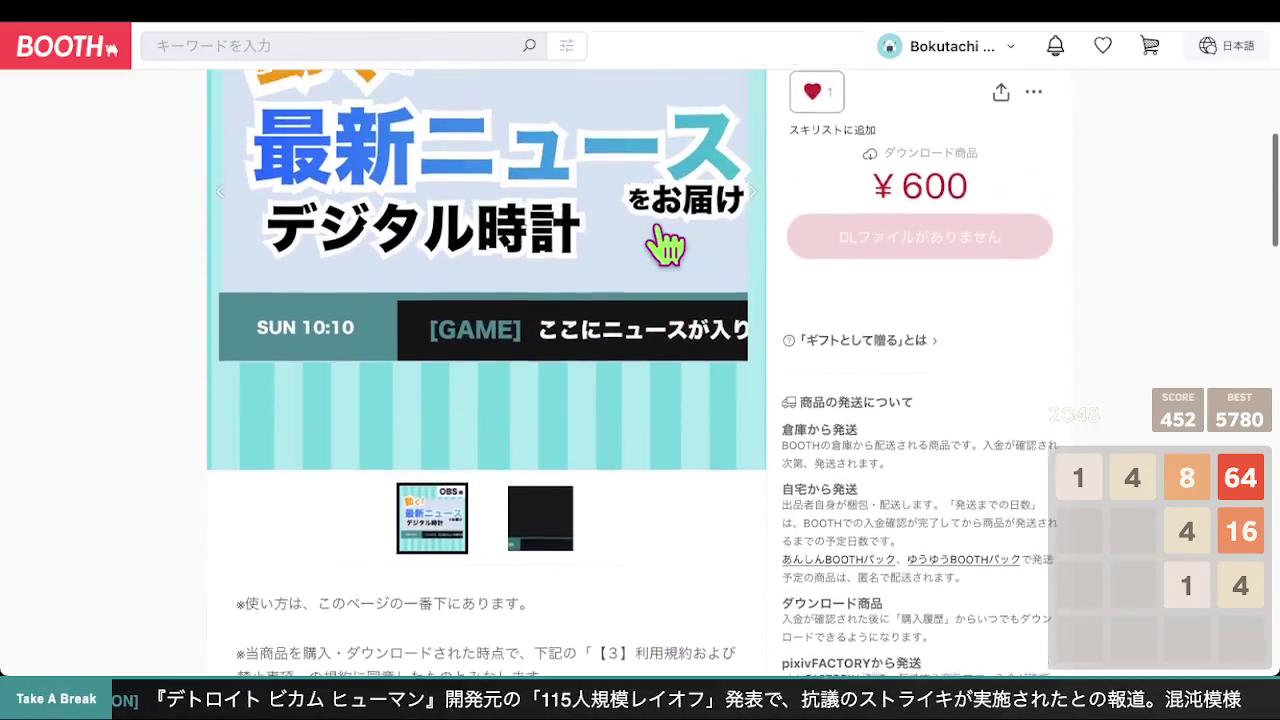
pyautogui.scroll(-5, 668, 244)
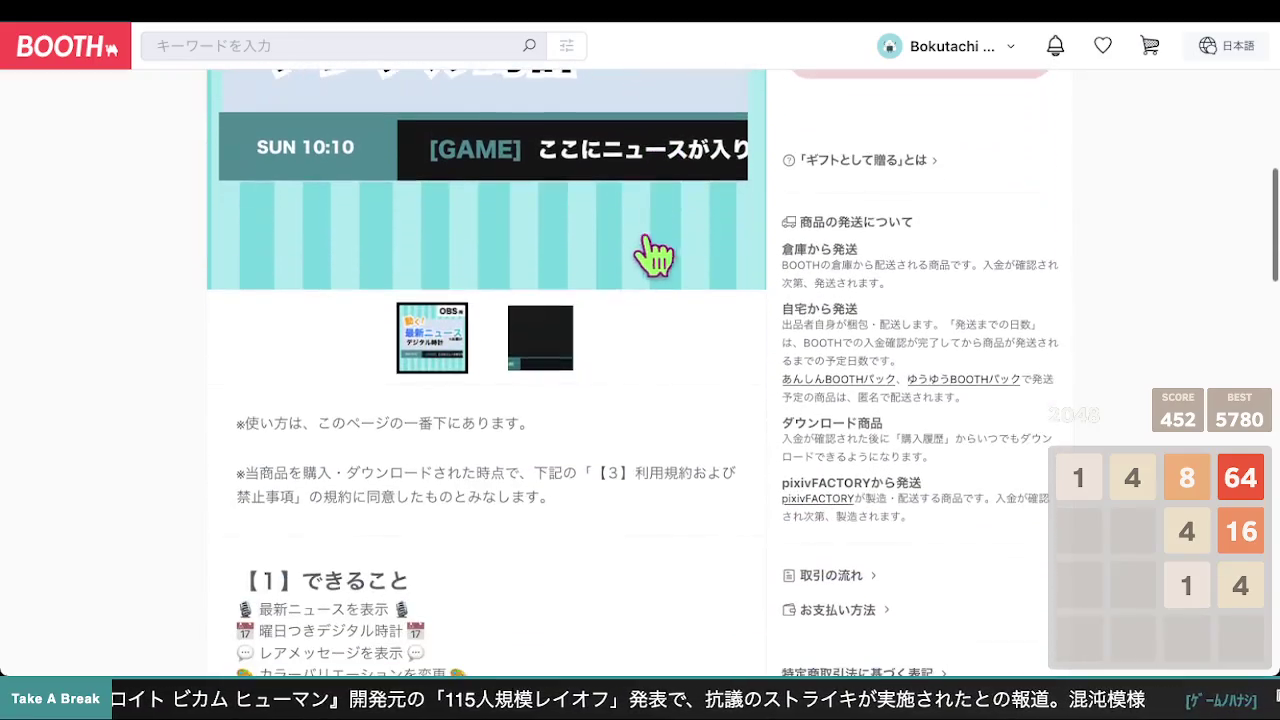
pyautogui.moveTo(552, 498)
pyautogui.mouseDown()
pyautogui.moveTo(329, 457)
pyautogui.moveTo(240, 420)
pyautogui.mouseUp()
pyautogui.scroll(-1, 648, 360)
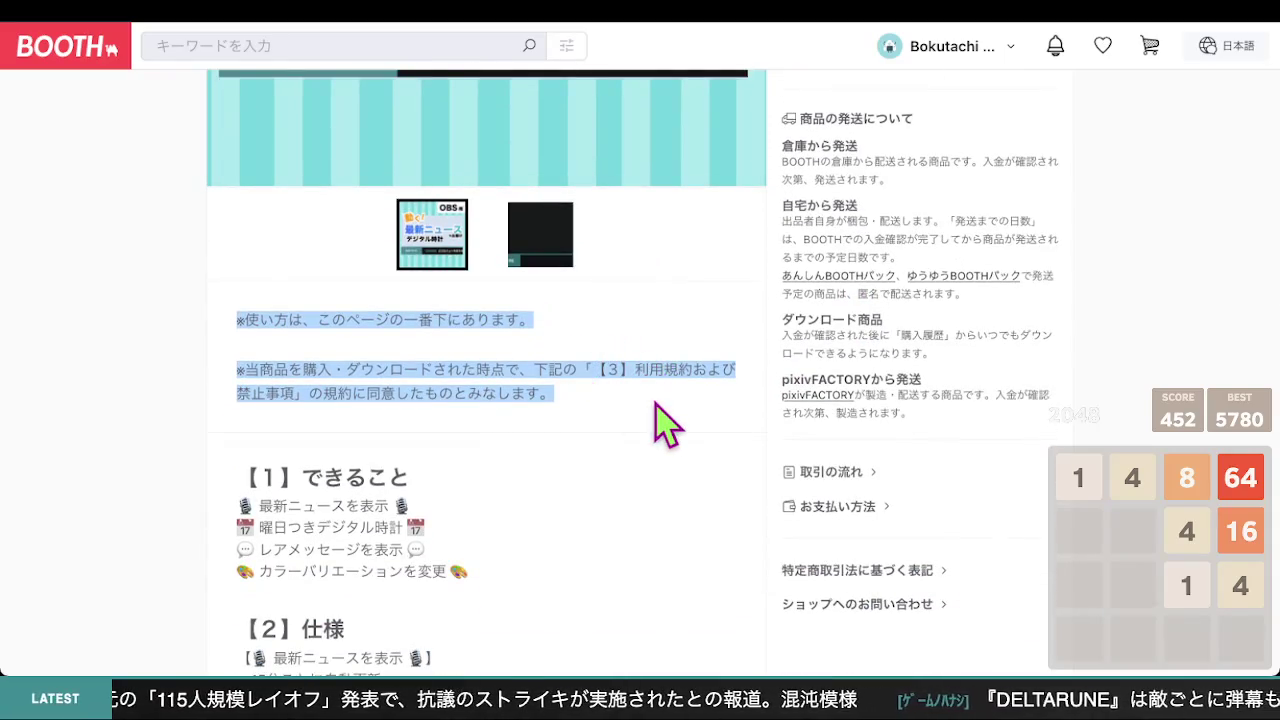
pyautogui.scroll(-1, 660, 425)
pyautogui.click(566, 354)
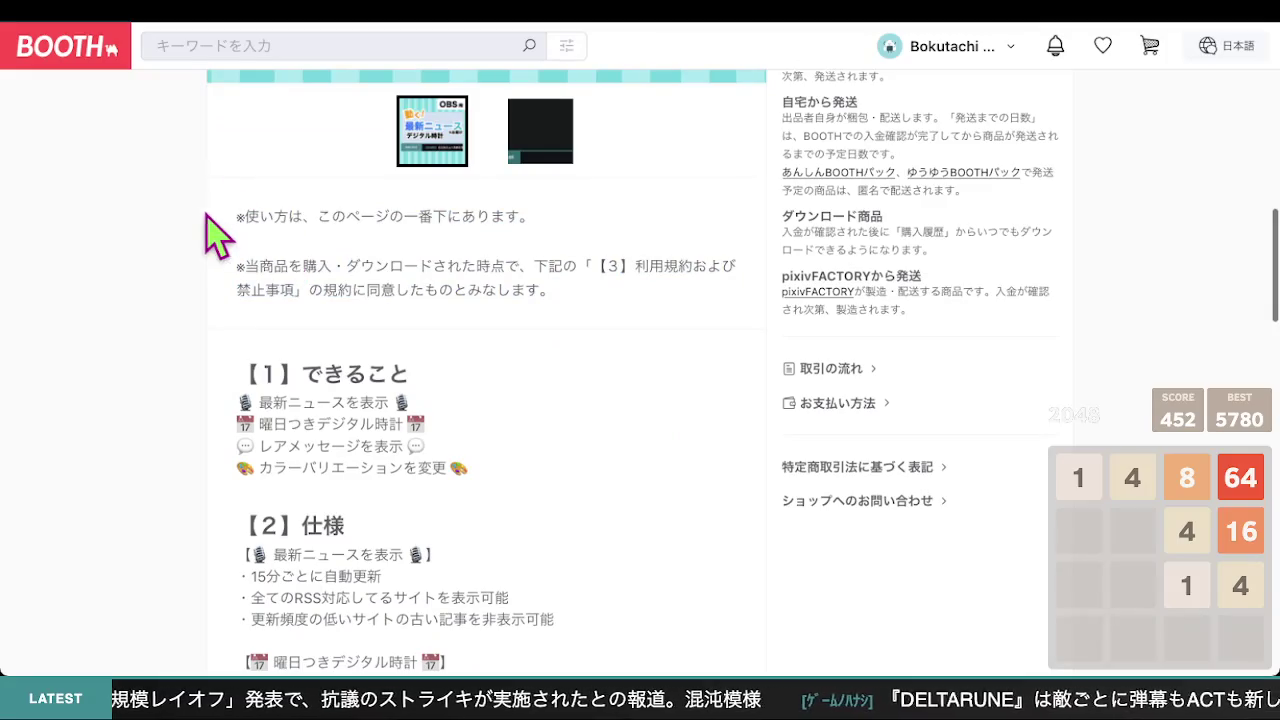
pyautogui.moveTo(242, 215); pyautogui.dragTo(495, 245)
pyautogui.click(520, 285)
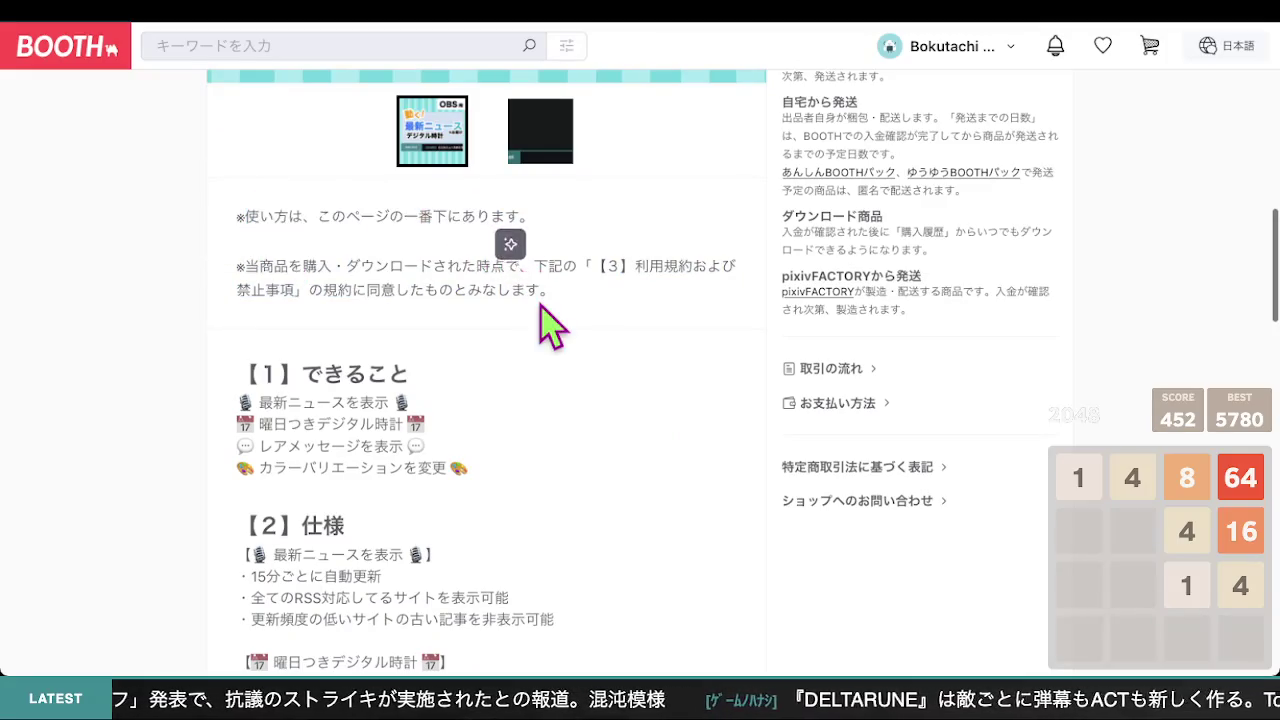
pyautogui.moveTo(325, 213); pyautogui.dragTo(514, 246)
pyautogui.scroll(-5, 586, 409)
pyautogui.scroll(5, 606, 457)
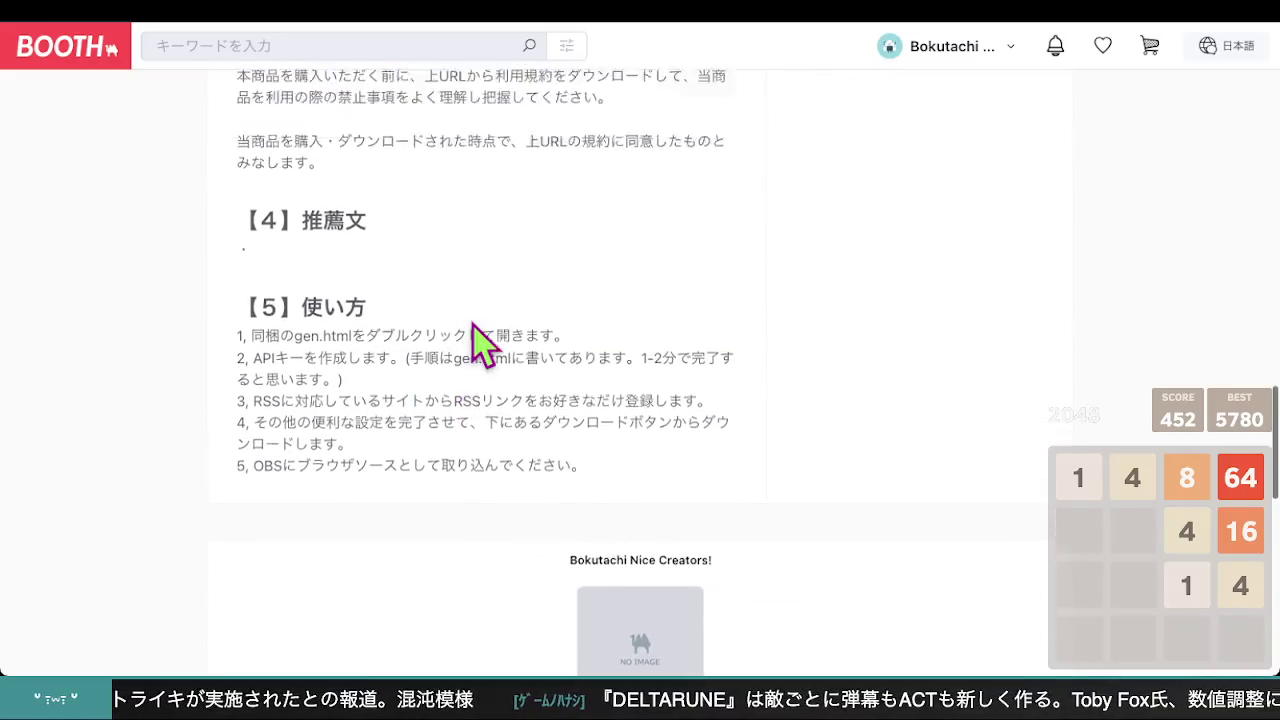
pyautogui.scroll(3, 474, 323)
pyautogui.click(334, 288)
pyautogui.moveTo(258, 291)
pyautogui.mouseDown()
pyautogui.moveTo(679, 296)
pyautogui.moveTo(680, 343)
pyautogui.mouseUp()
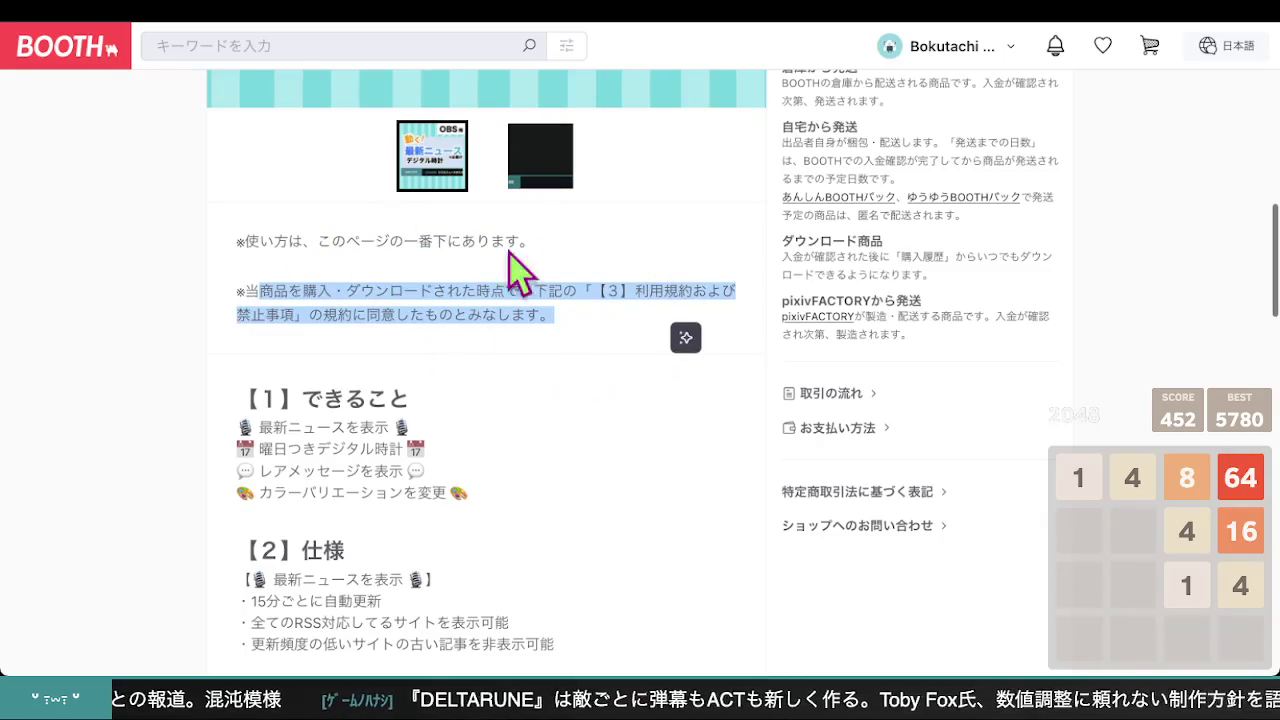
pyautogui.scroll(-1, 510, 290)
pyautogui.scroll(-5, 520, 310)
pyautogui.scroll(5, 523, 314)
pyautogui.scroll(-8, 511, 294)
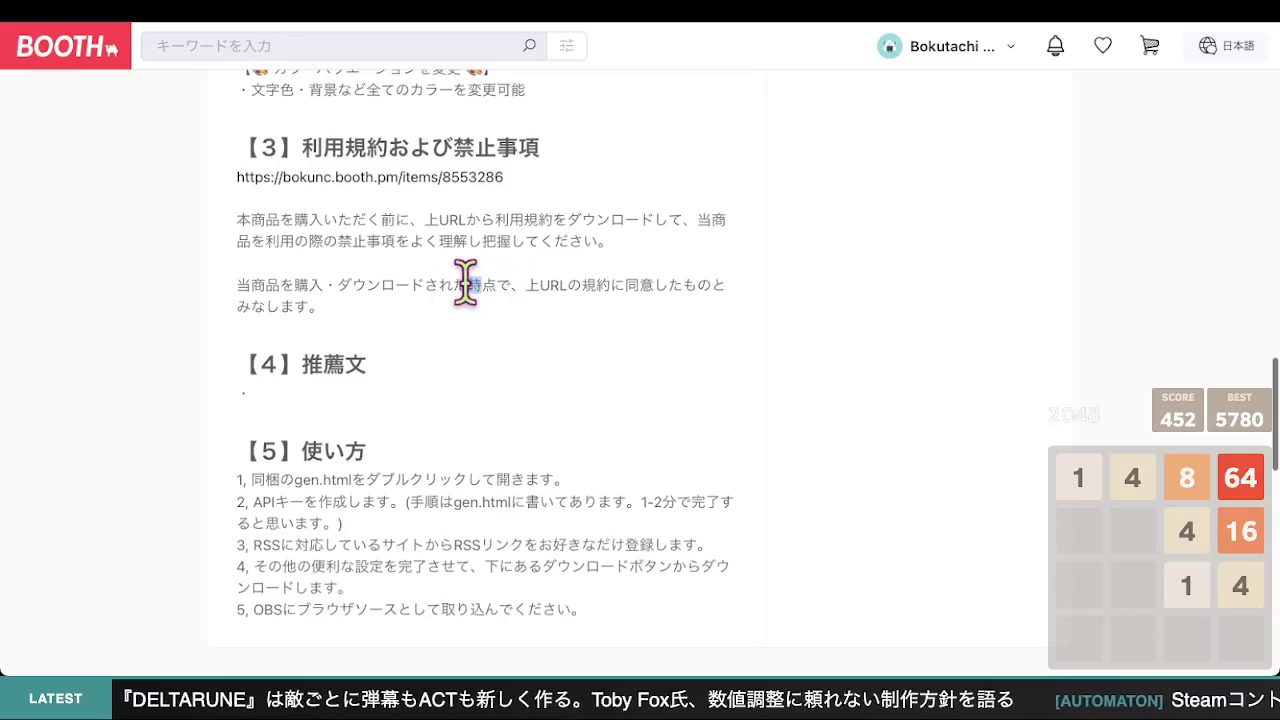
pyautogui.moveTo(482, 285); pyautogui.dragTo(238, 220)
pyautogui.click(549, 306)
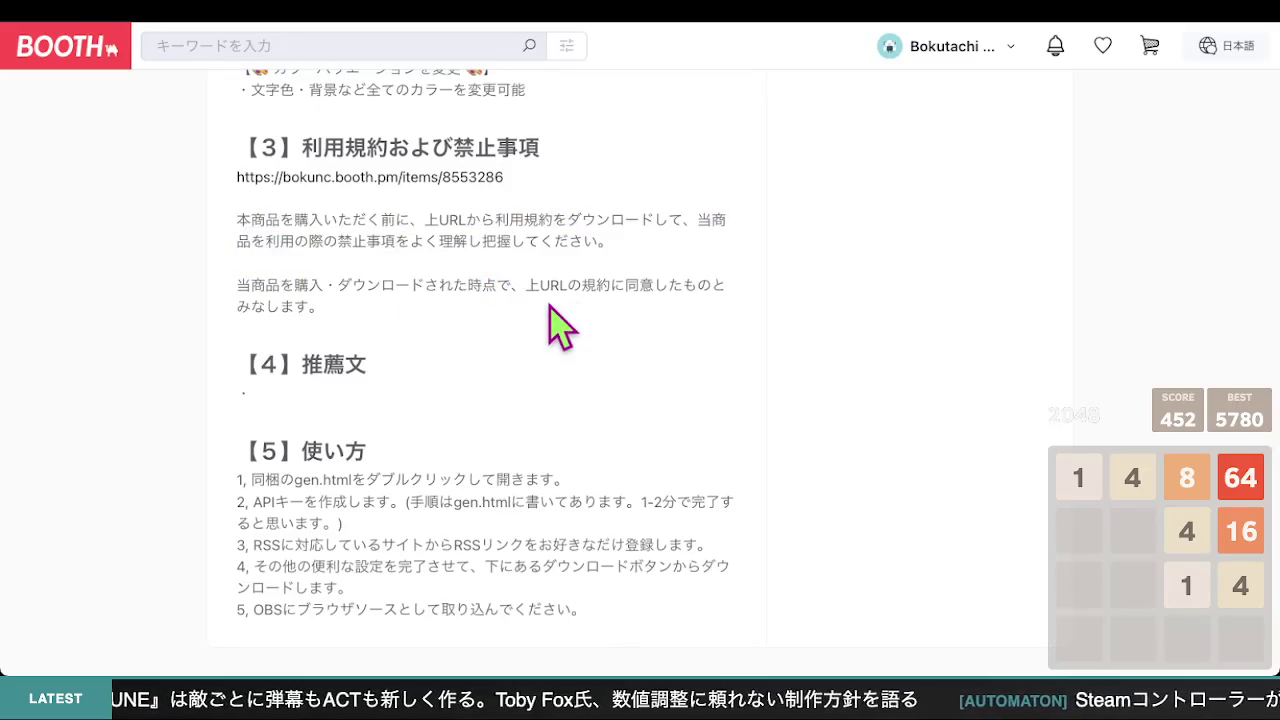
# Open the free ¥0 terms-of-use item linked under 【3】利用規約および禁止事項
pyautogui.click(455, 178)
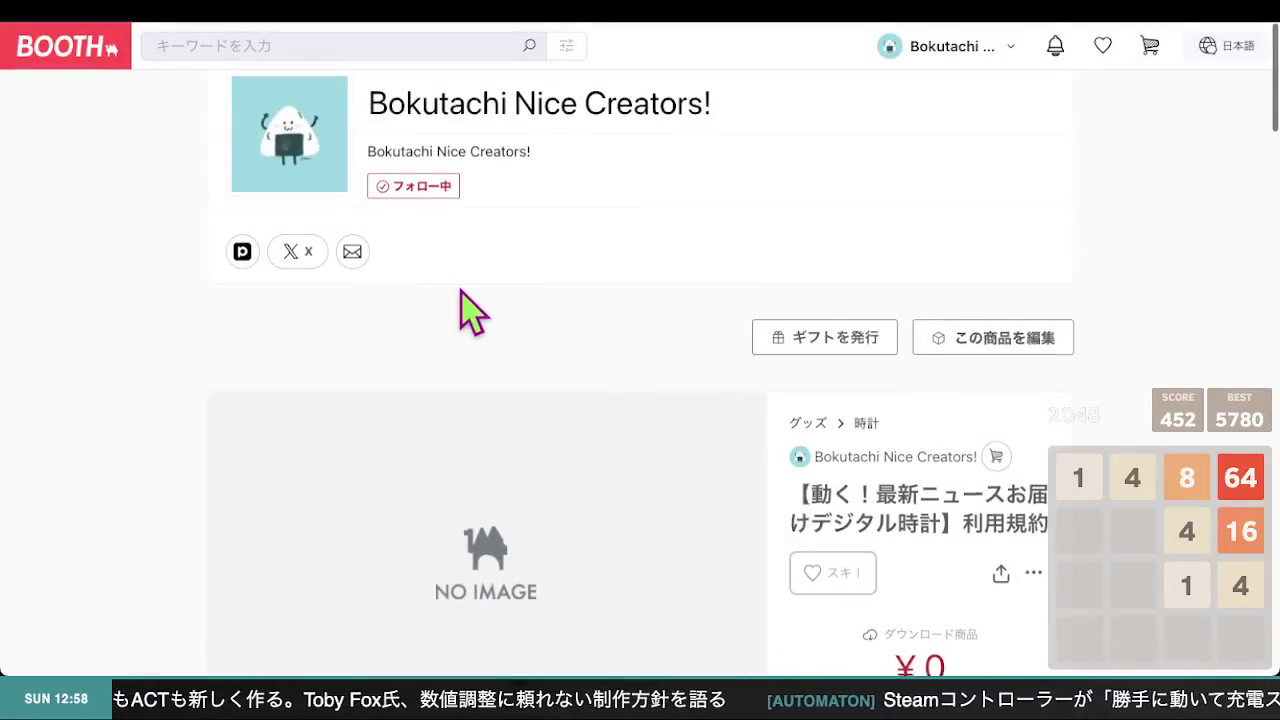
pyautogui.scroll(-5, 466, 303)
pyautogui.scroll(3, 465, 300)
pyautogui.scroll(-4, 464, 304)
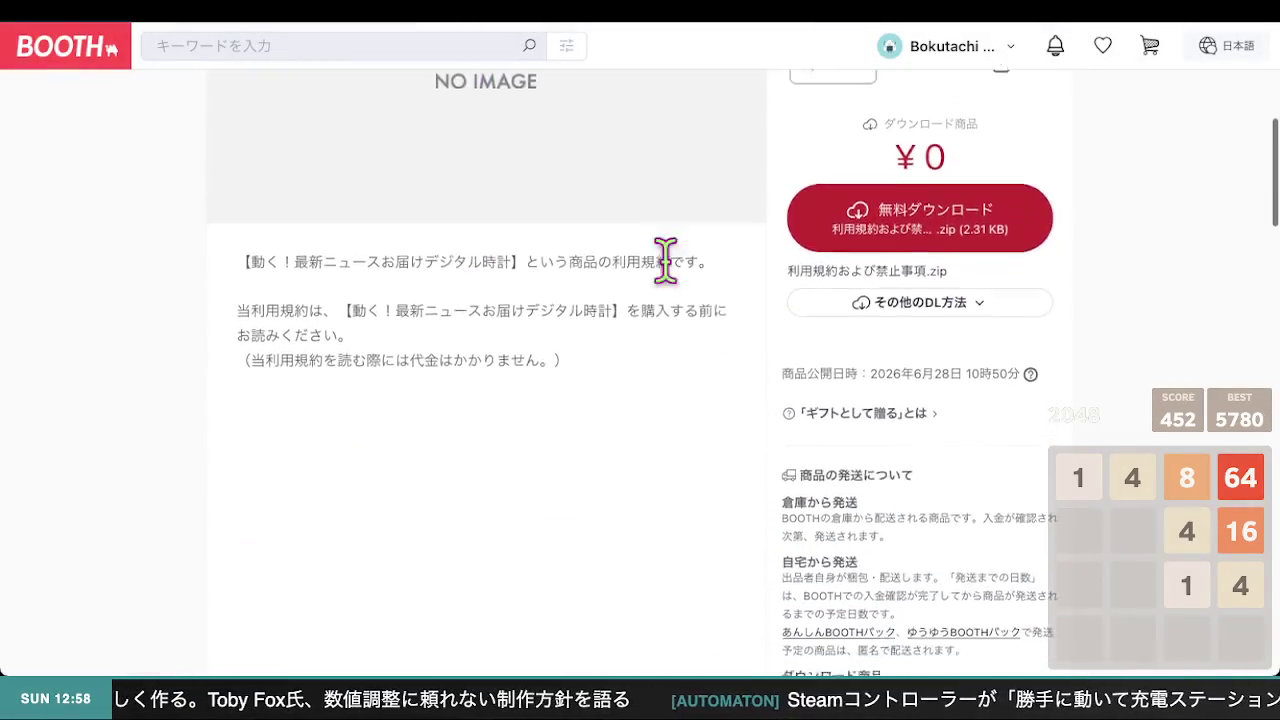
pyautogui.scroll(3, 940, 195)
pyautogui.scroll(1, 940, 195)
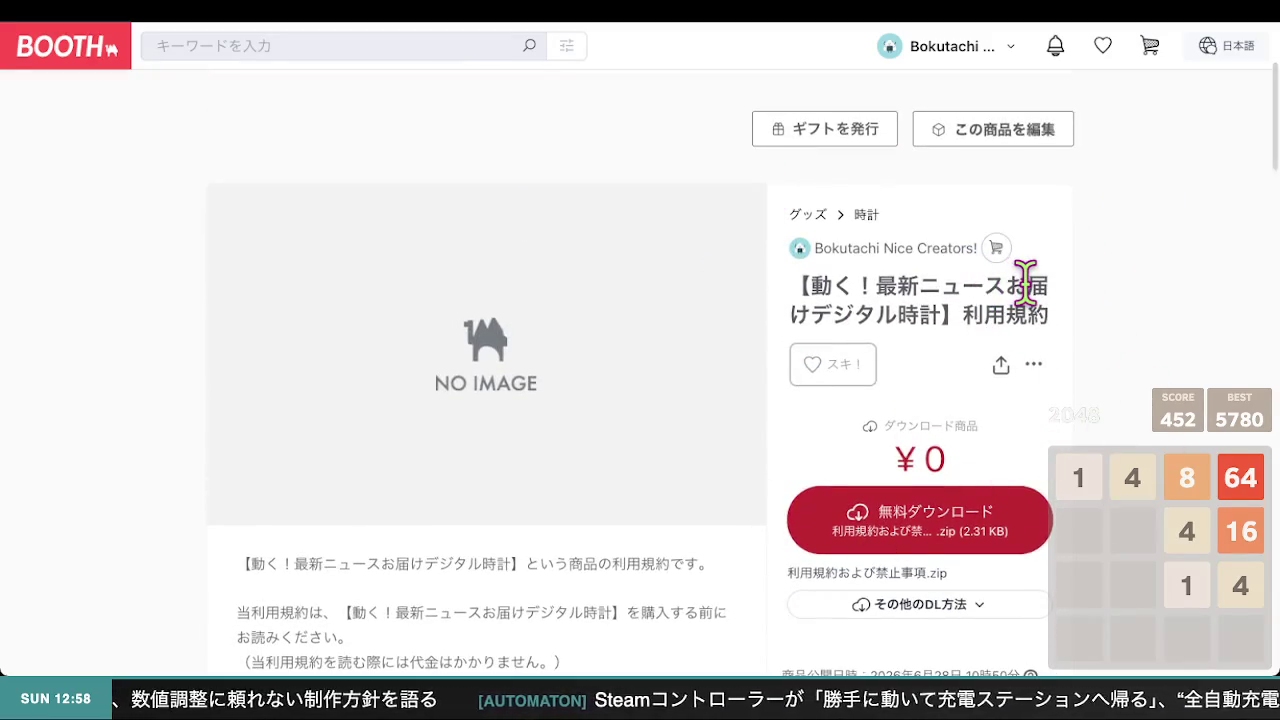
pyautogui.scroll(-4, 623, 423)
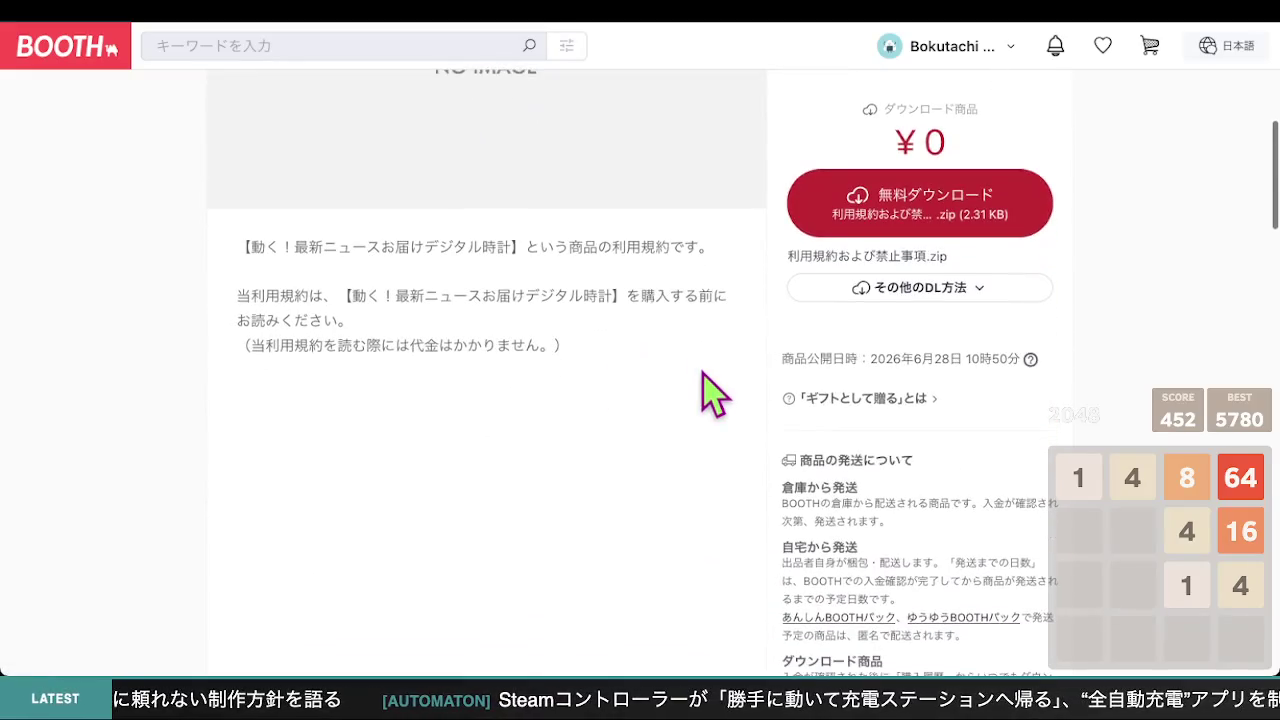
# Highlight the terms page's lines: の利用規約です, the read-before-purchasing sentence, and the free-to-read note
pyautogui.moveTo(245, 248); pyautogui.dragTo(517, 240)
pyautogui.moveTo(598, 248); pyautogui.dragTo(686, 248)
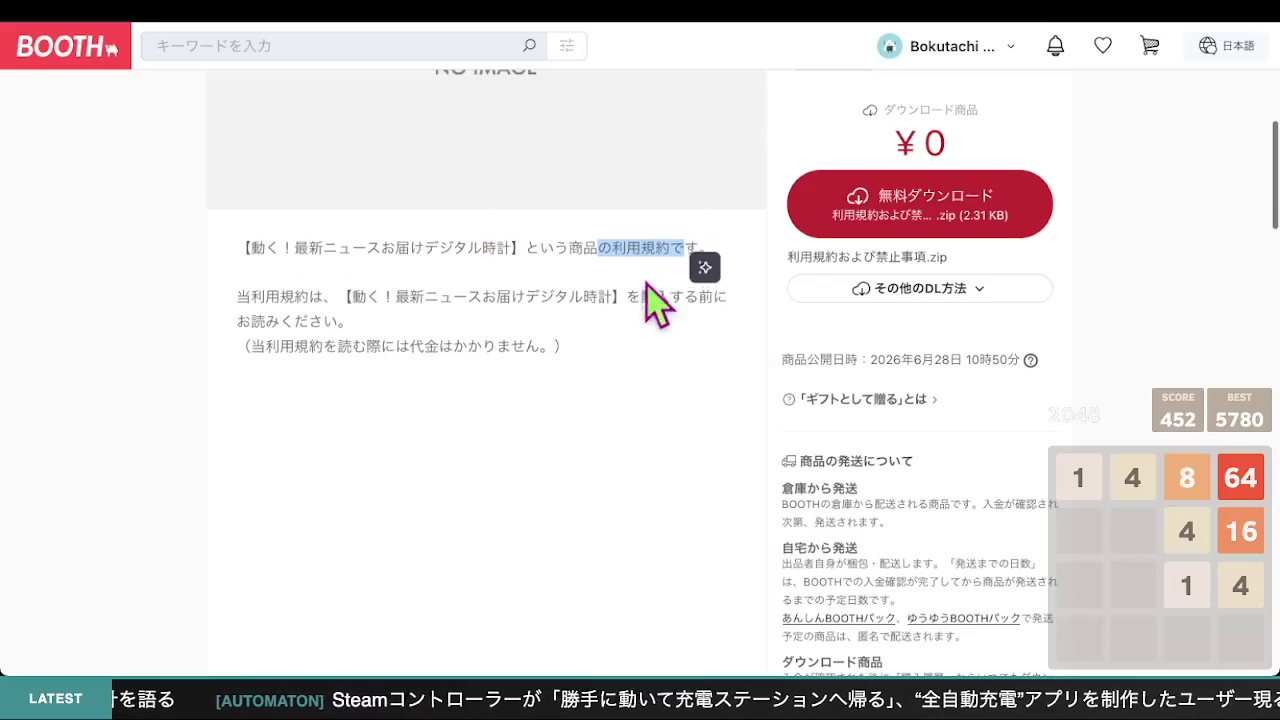
pyautogui.click(566, 326)
pyautogui.moveTo(234, 290)
pyautogui.mouseDown()
pyautogui.moveTo(586, 294)
pyautogui.moveTo(628, 322)
pyautogui.mouseUp()
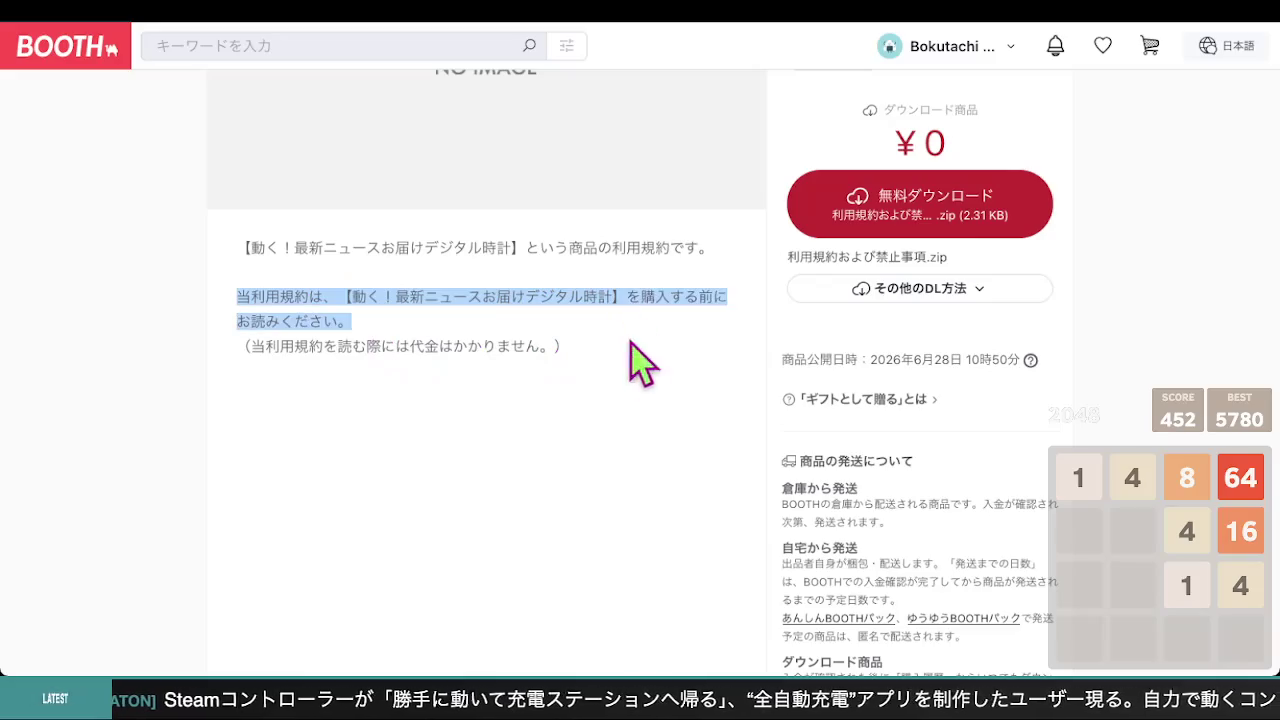
pyautogui.click(445, 370)
pyautogui.moveTo(495, 346); pyautogui.dragTo(295, 347)
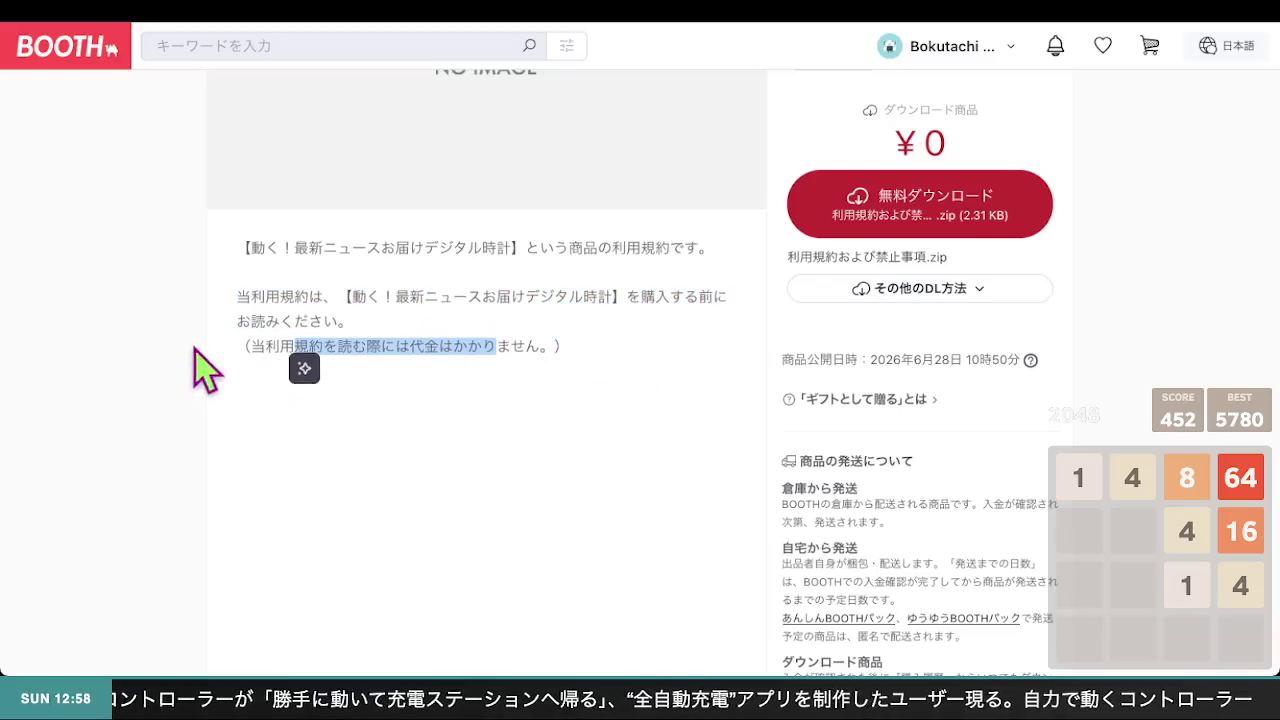
pyautogui.click(529, 425)
pyautogui.scroll(2, 737, 309)
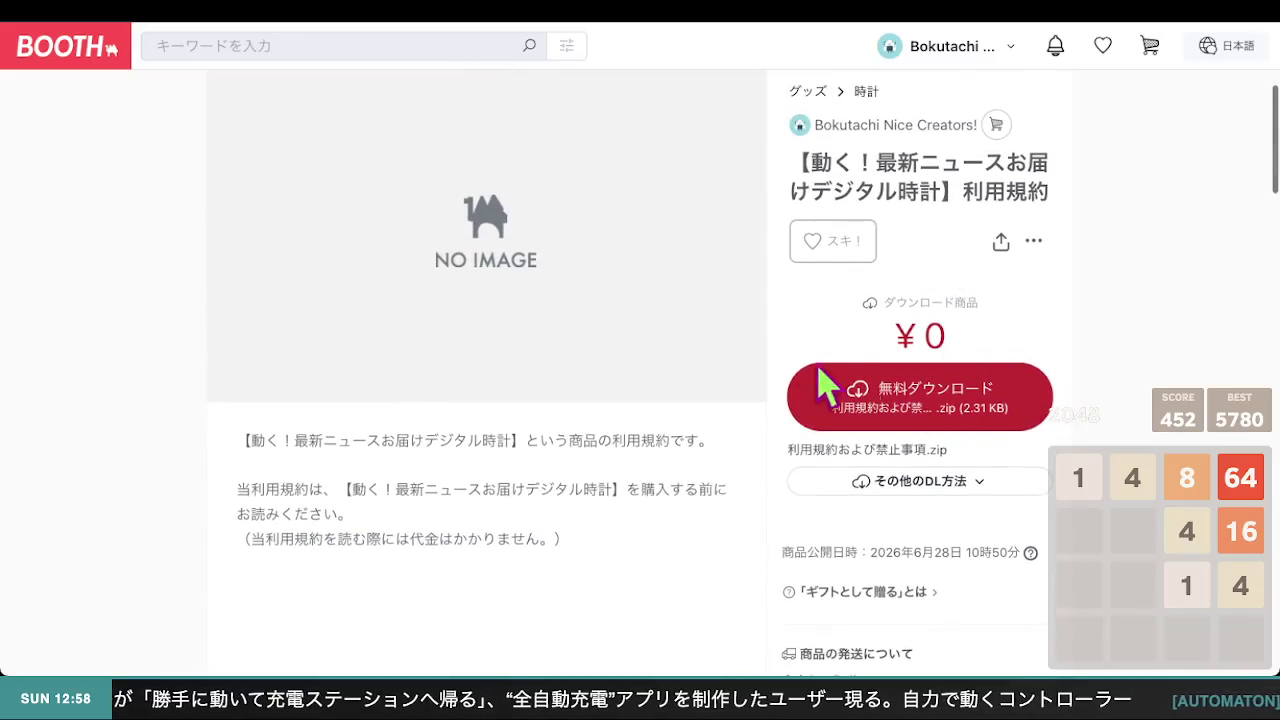
pyautogui.moveTo(250, 540); pyautogui.dragTo(600, 540)
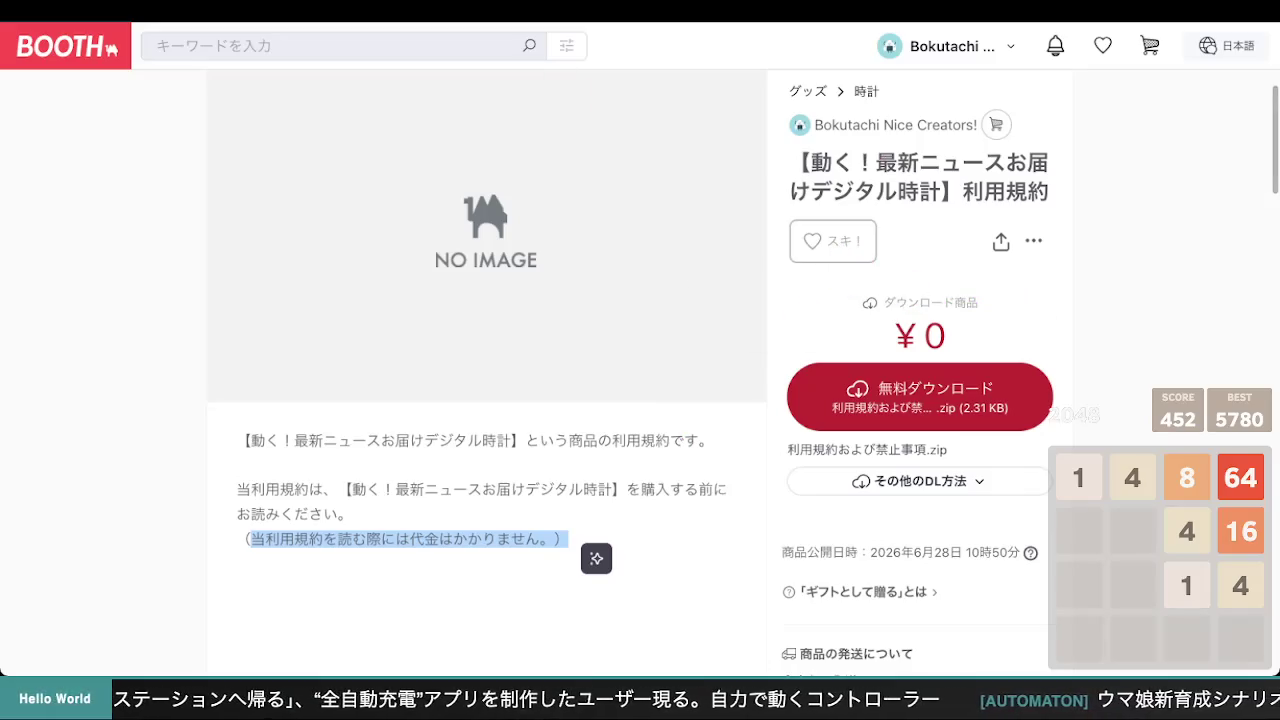
pyautogui.scroll(1, 837, 249)
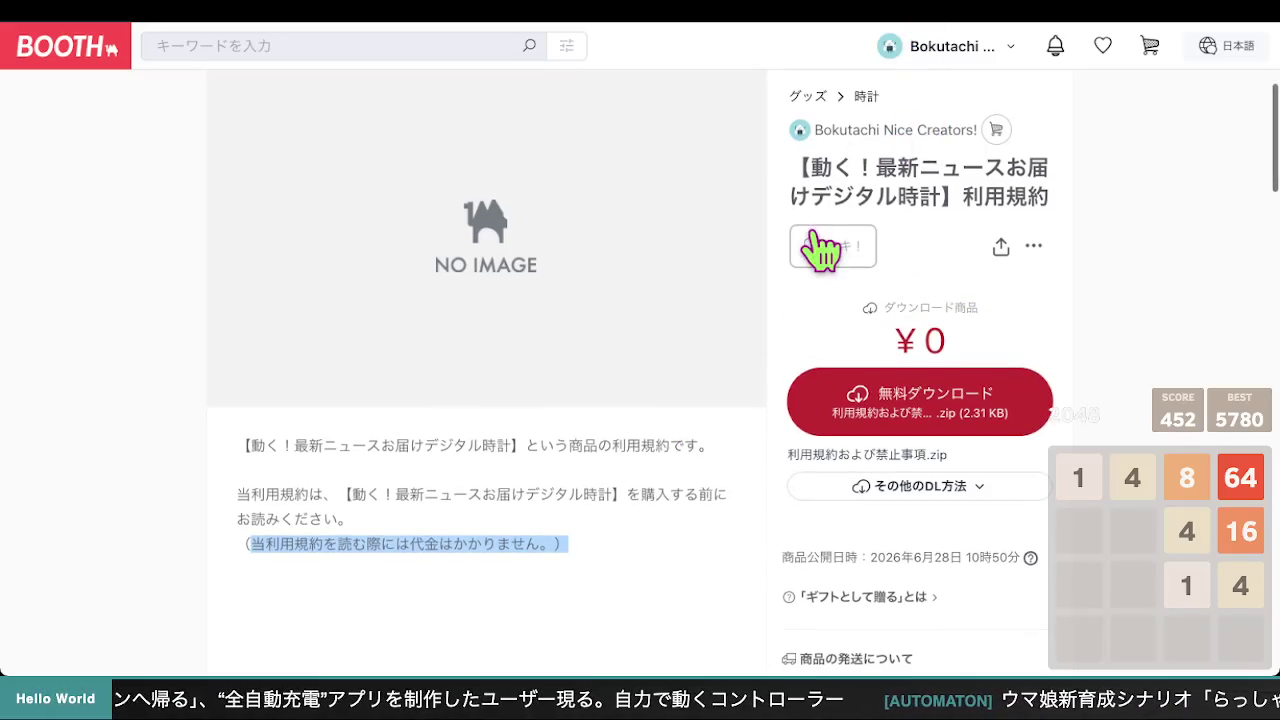
pyautogui.scroll(-10, 738, 180)
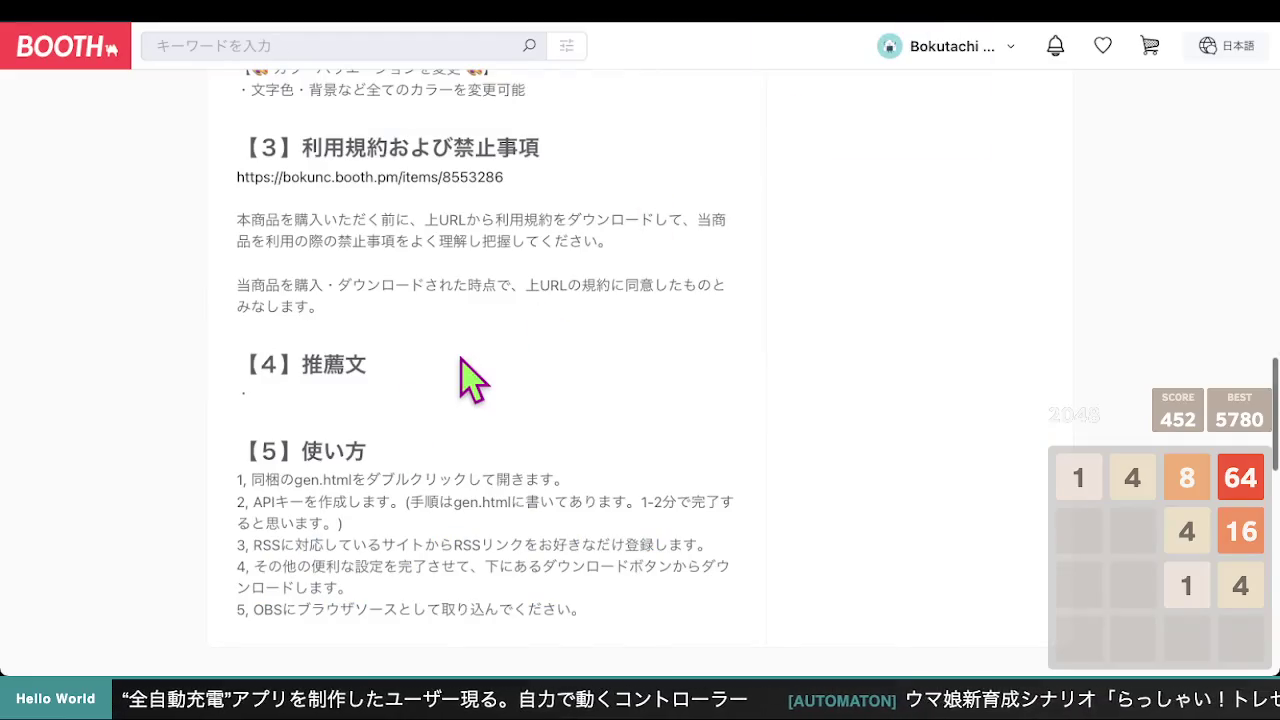
# Back on the clock listing, scroll to the top of the description and highlight its first line
pyautogui.scroll(3, 471, 380)
pyautogui.scroll(6, 471, 380)
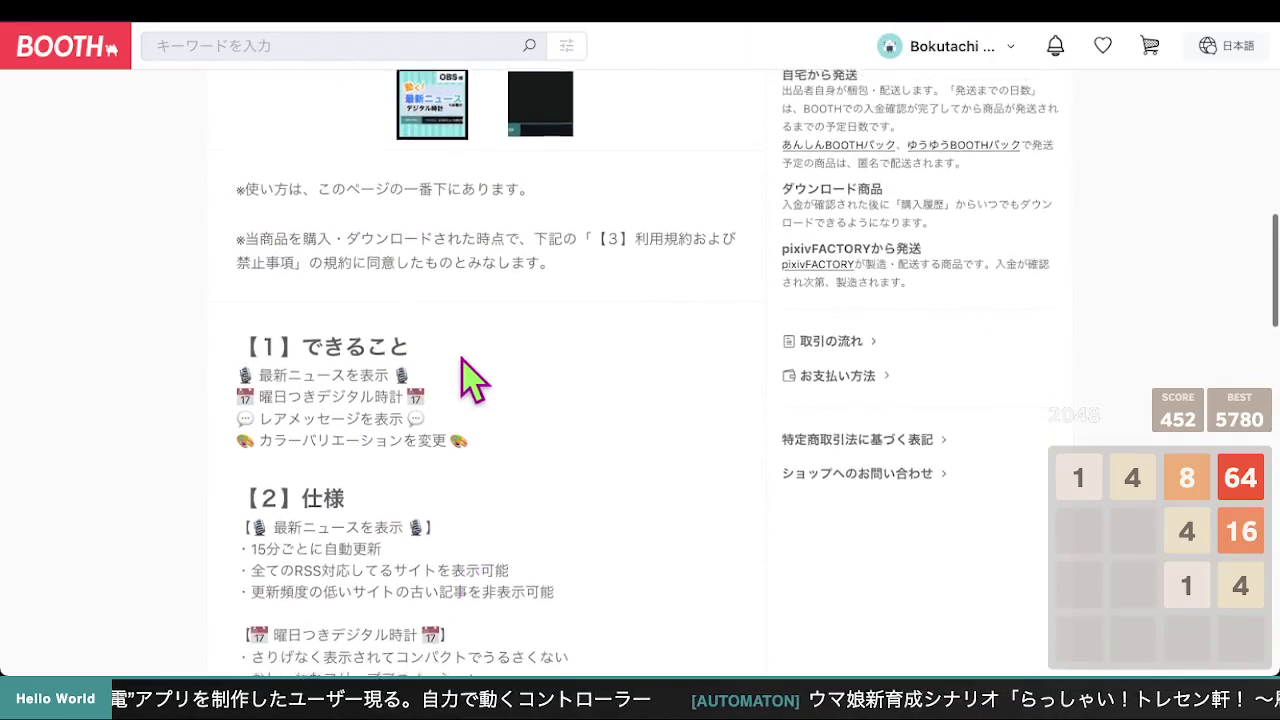
pyautogui.scroll(-1, 395, 355)
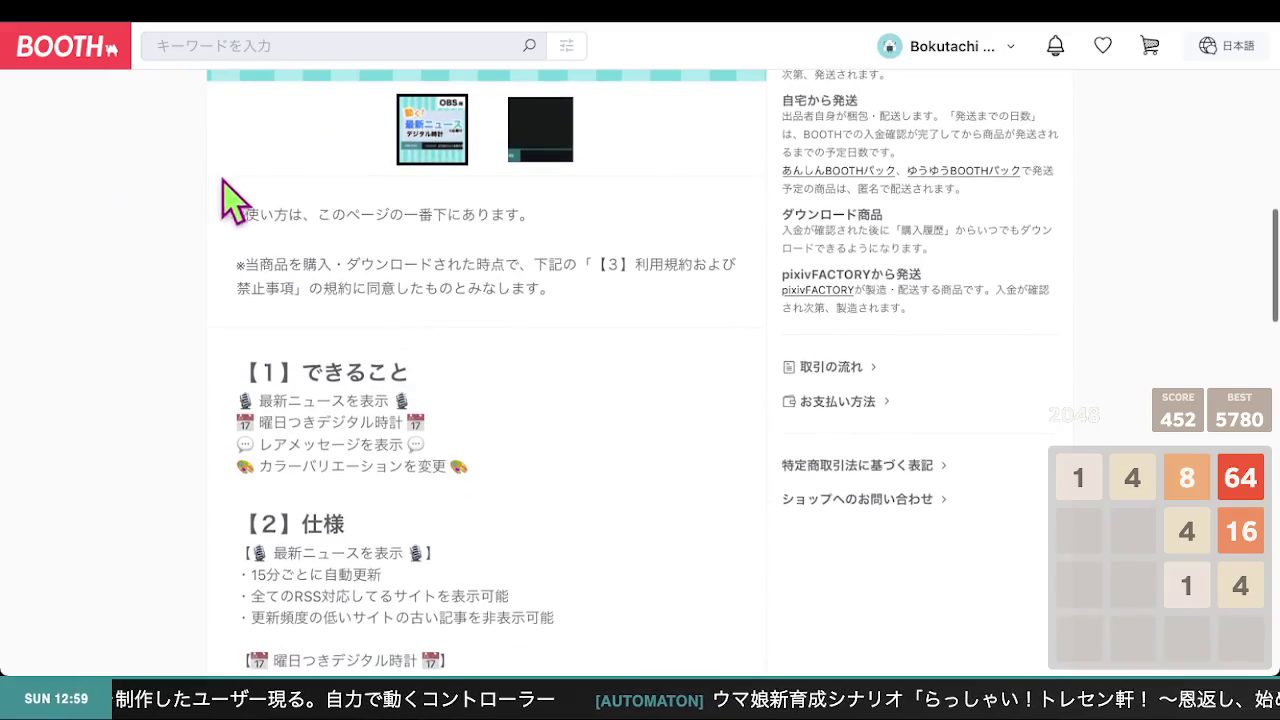
pyautogui.moveTo(248, 215); pyautogui.dragTo(455, 216)
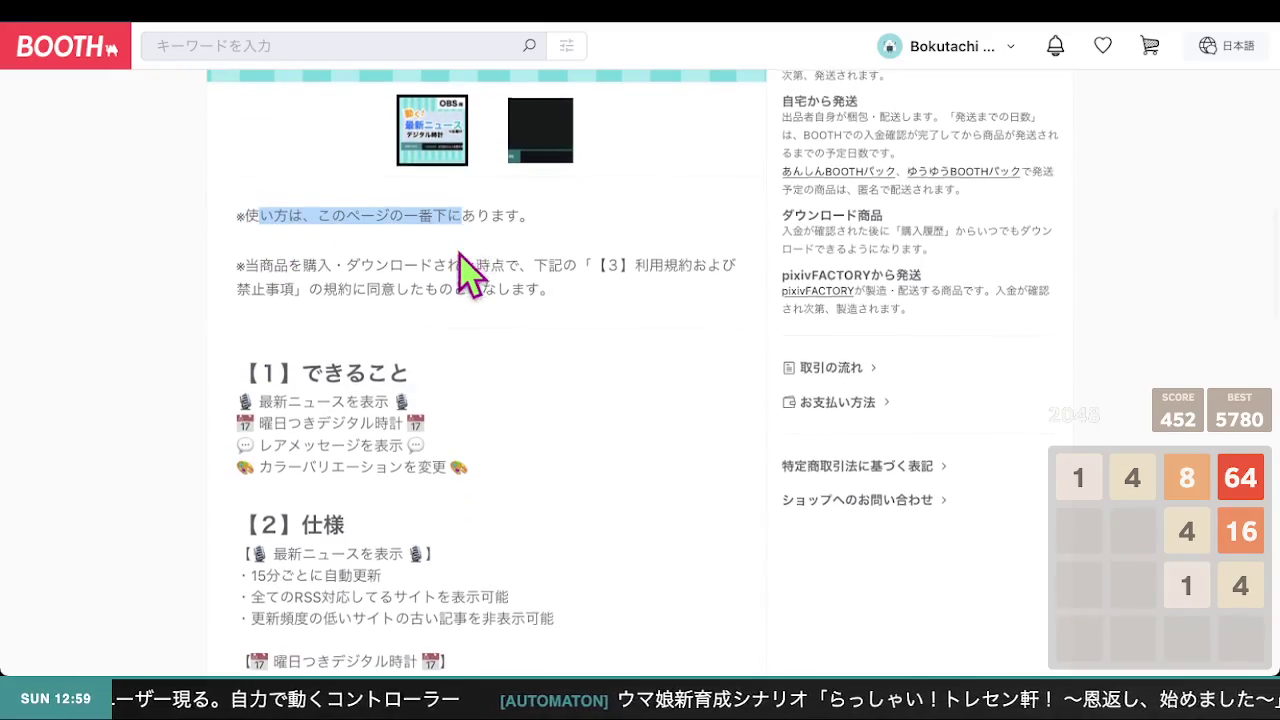
pyautogui.scroll(5, 471, 263)
pyautogui.scroll(-3, 400, 305)
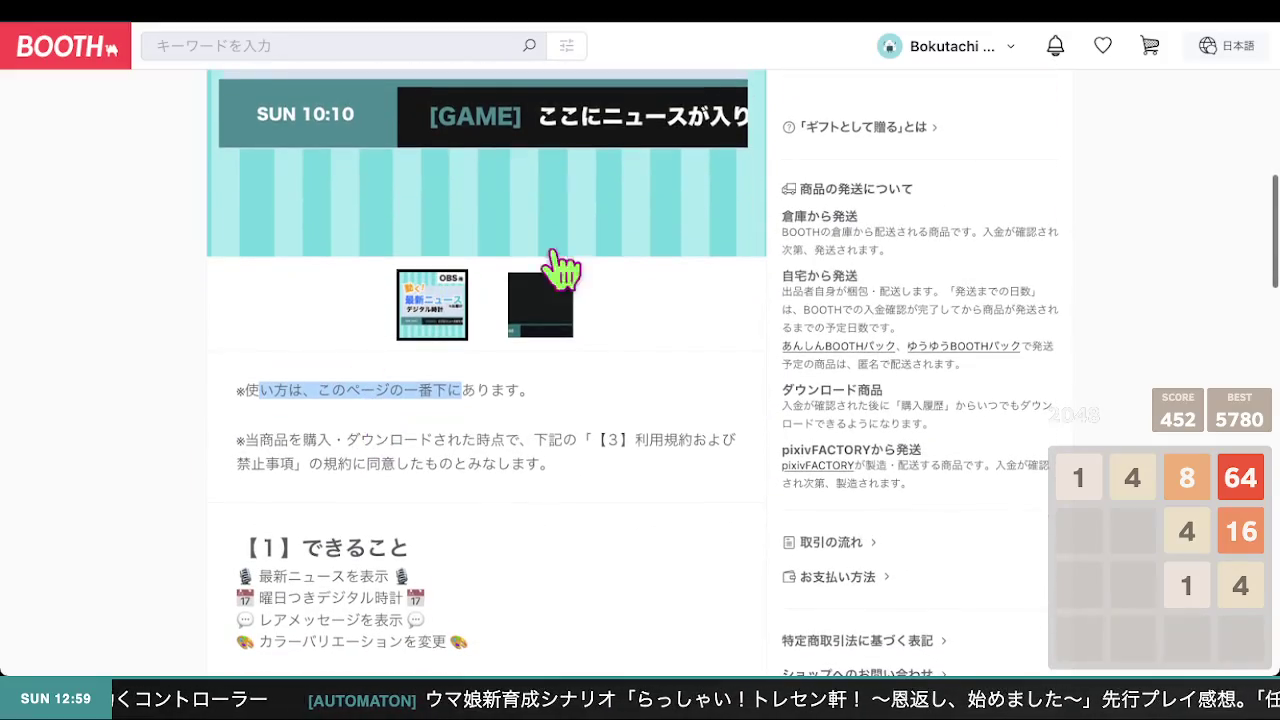
pyautogui.scroll(1, 343, 380)
pyautogui.scroll(-2, 355, 388)
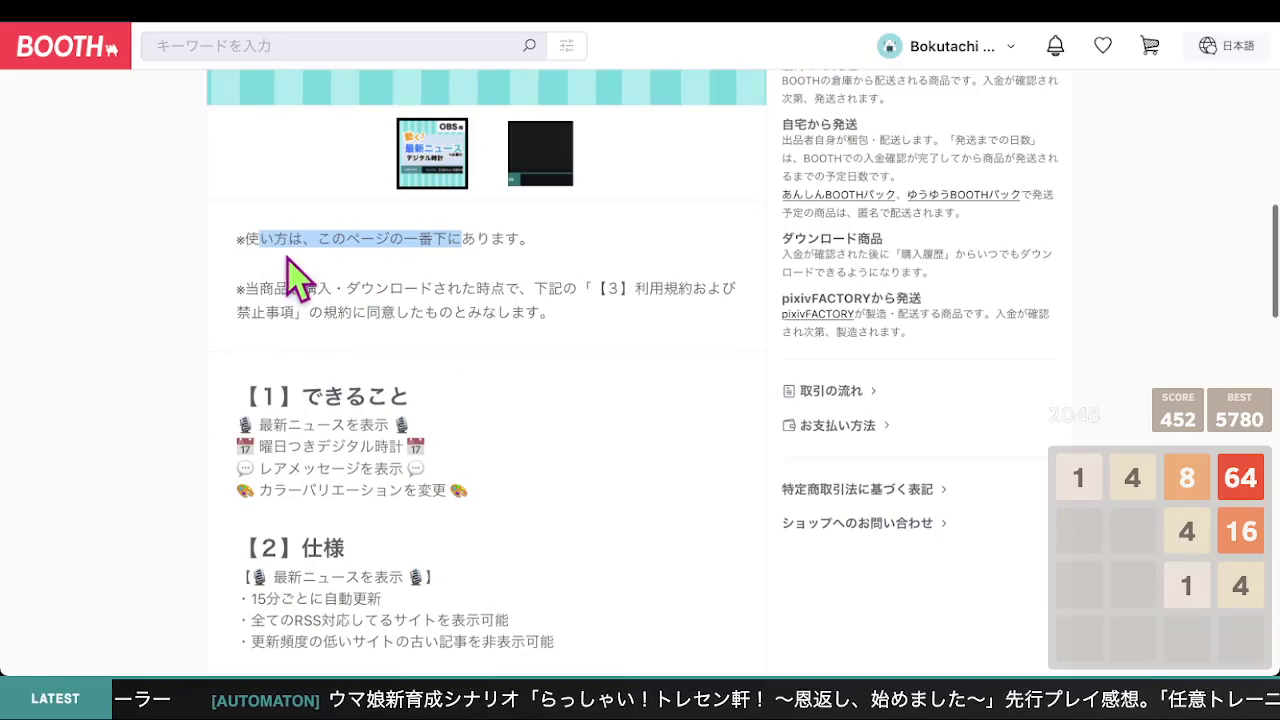
# Select the purchase-agreement notice paragraph, then read down to the 【2】仕様 colour-change note
pyautogui.click(312, 240)
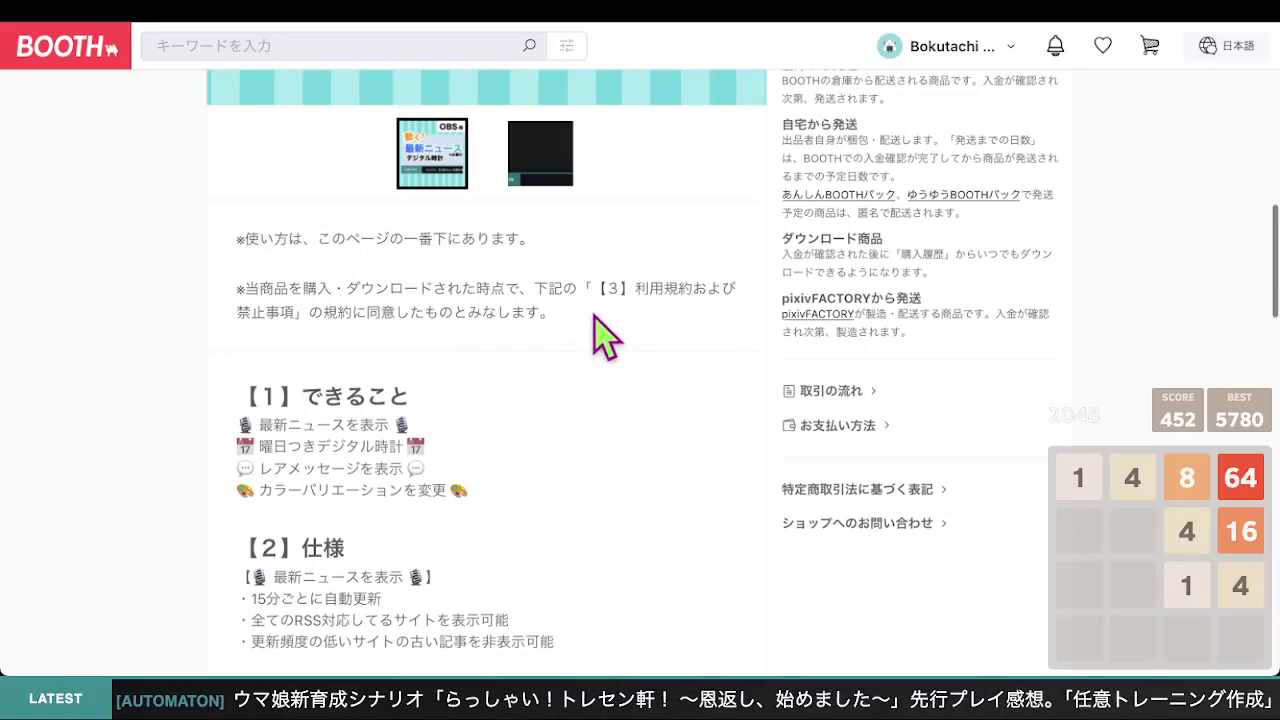
pyautogui.moveTo(594, 332); pyautogui.dragTo(264, 285)
pyautogui.scroll(2, 456, 240)
pyautogui.scroll(-4, 466, 277)
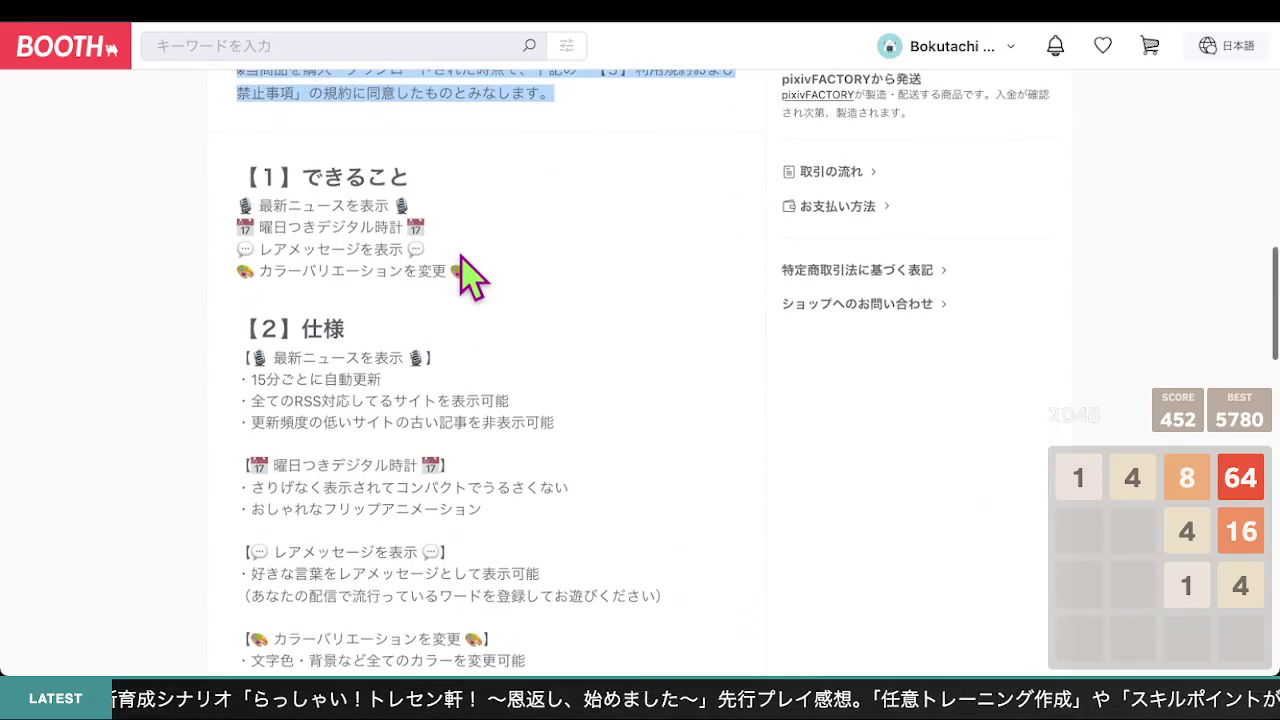
pyautogui.scroll(-1, 470, 278)
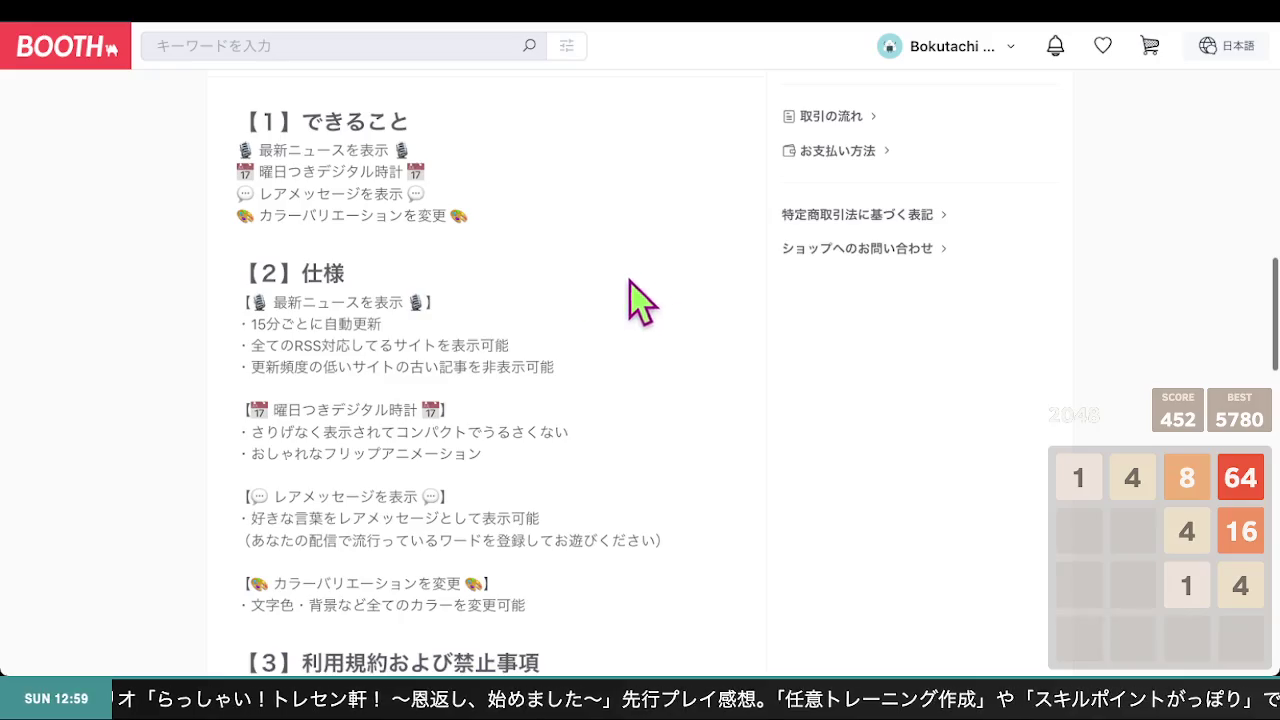
pyautogui.scroll(-1, 655, 291)
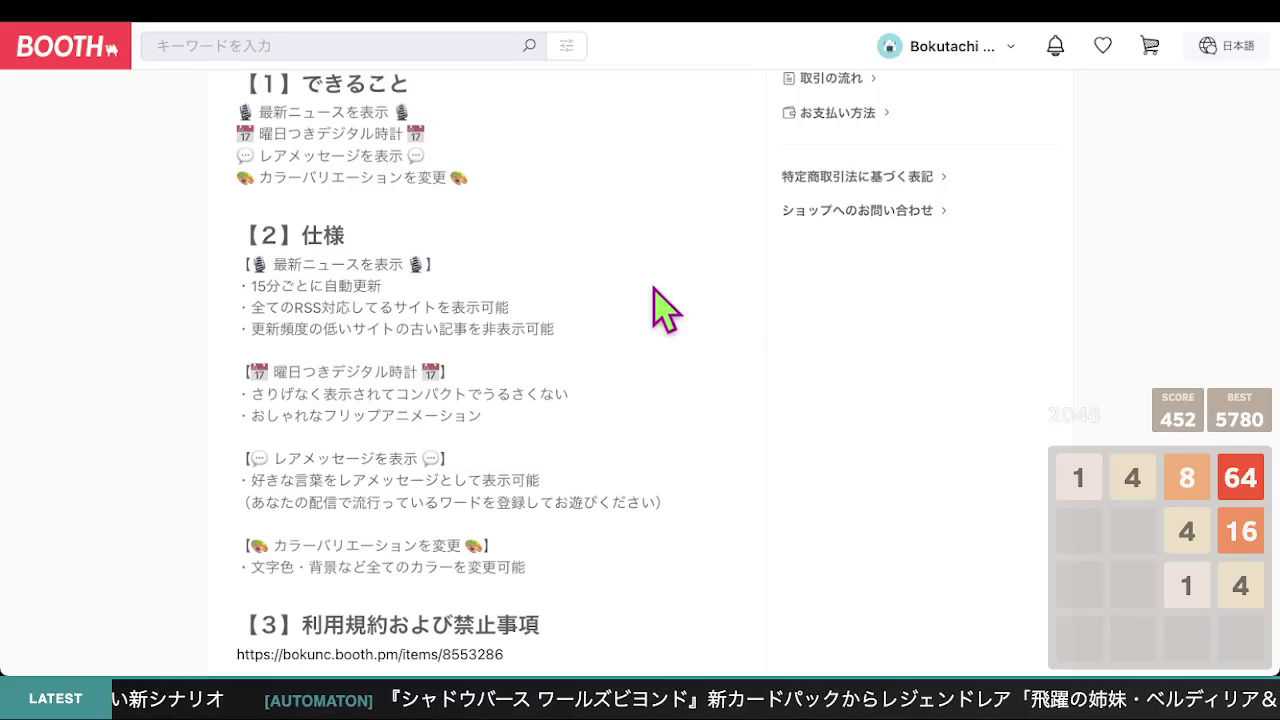
pyautogui.scroll(1, 660, 300)
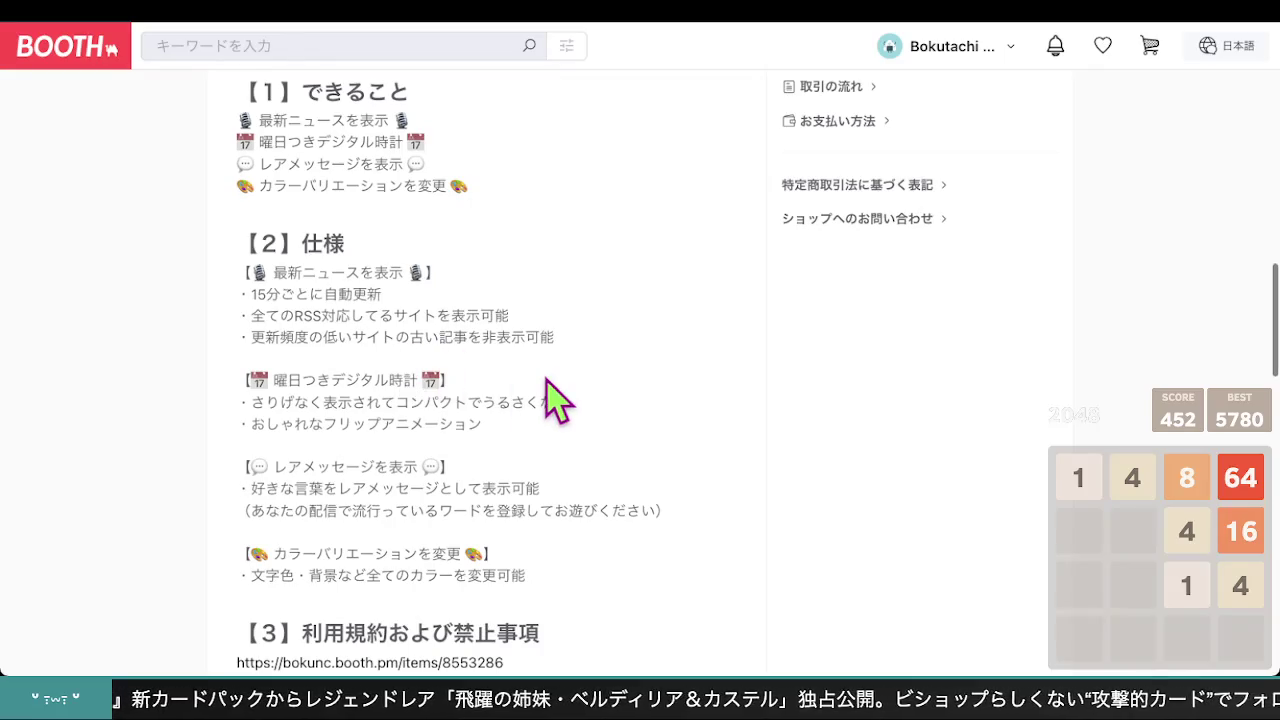
pyautogui.scroll(-1, 610, 482)
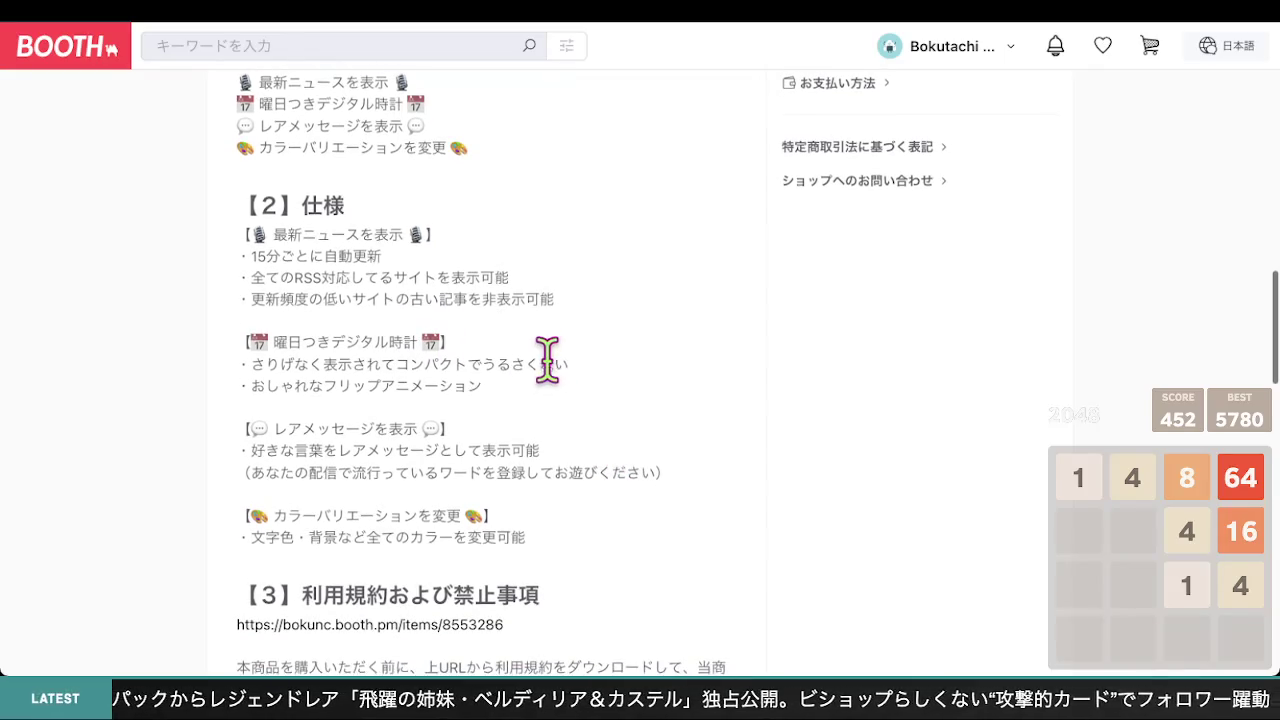
pyautogui.scroll(-2, 566, 414)
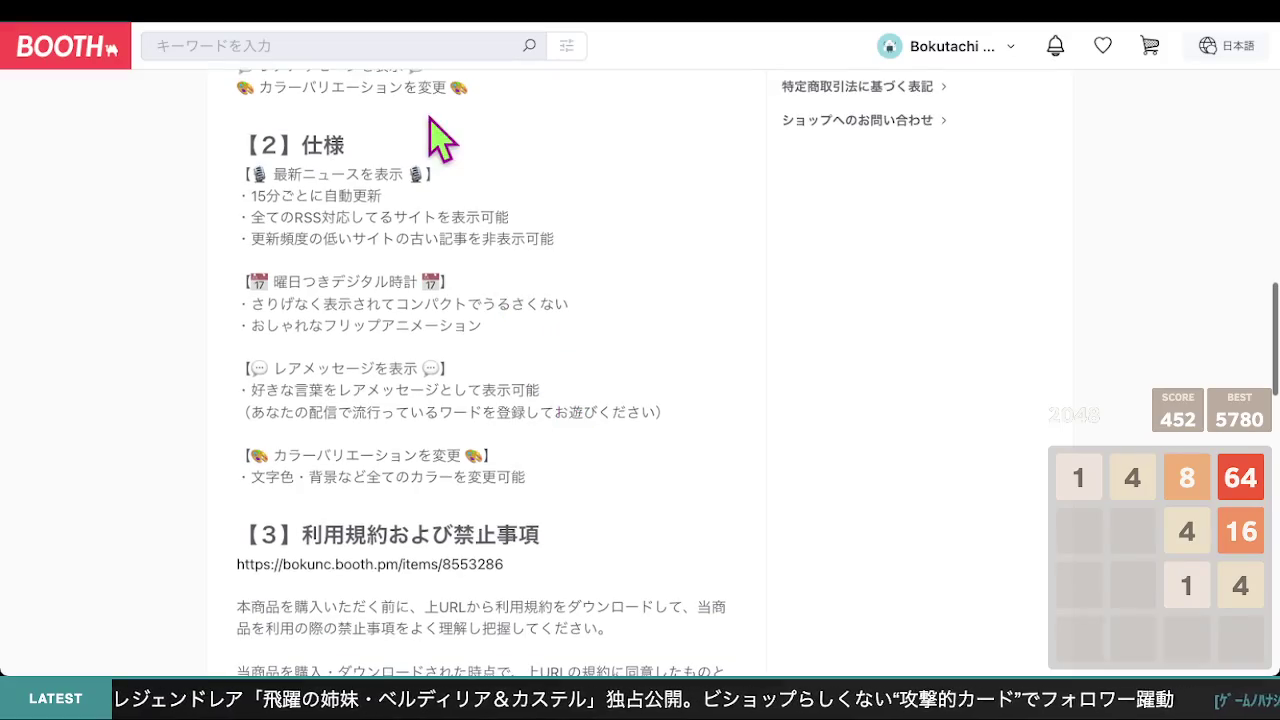
pyautogui.scroll(-5, 608, 386)
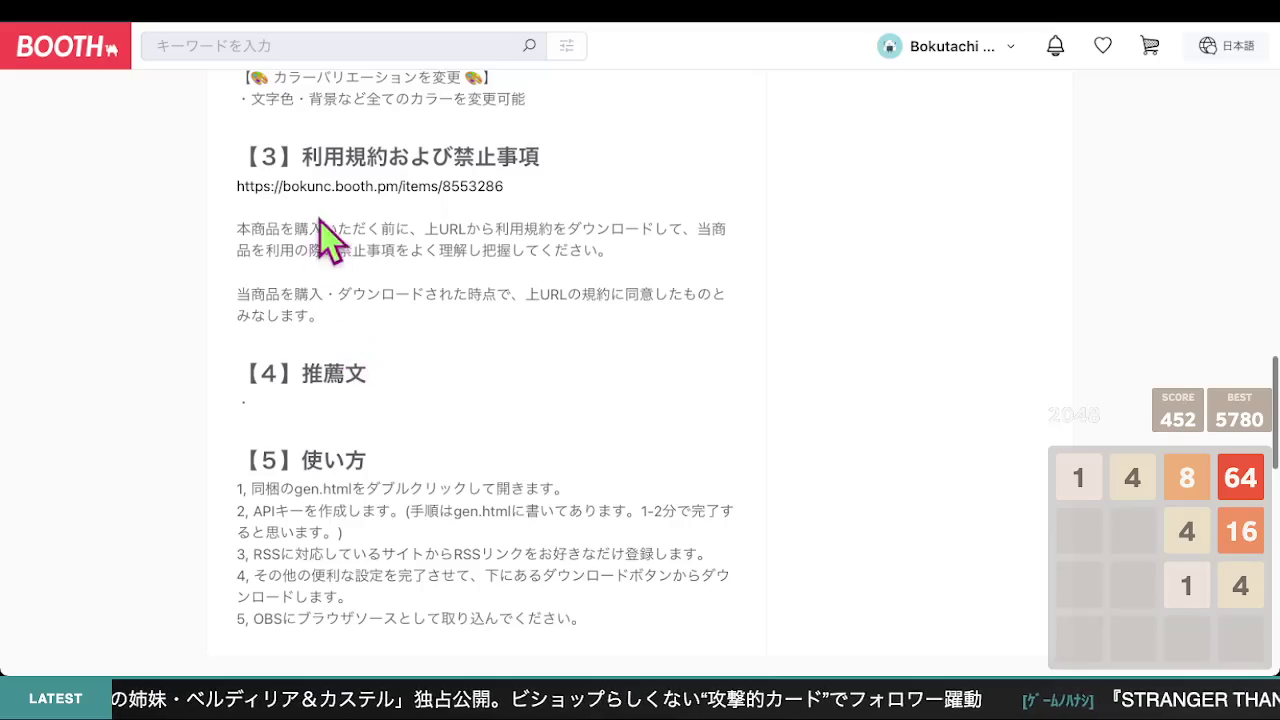
pyautogui.scroll(-1, 335, 258)
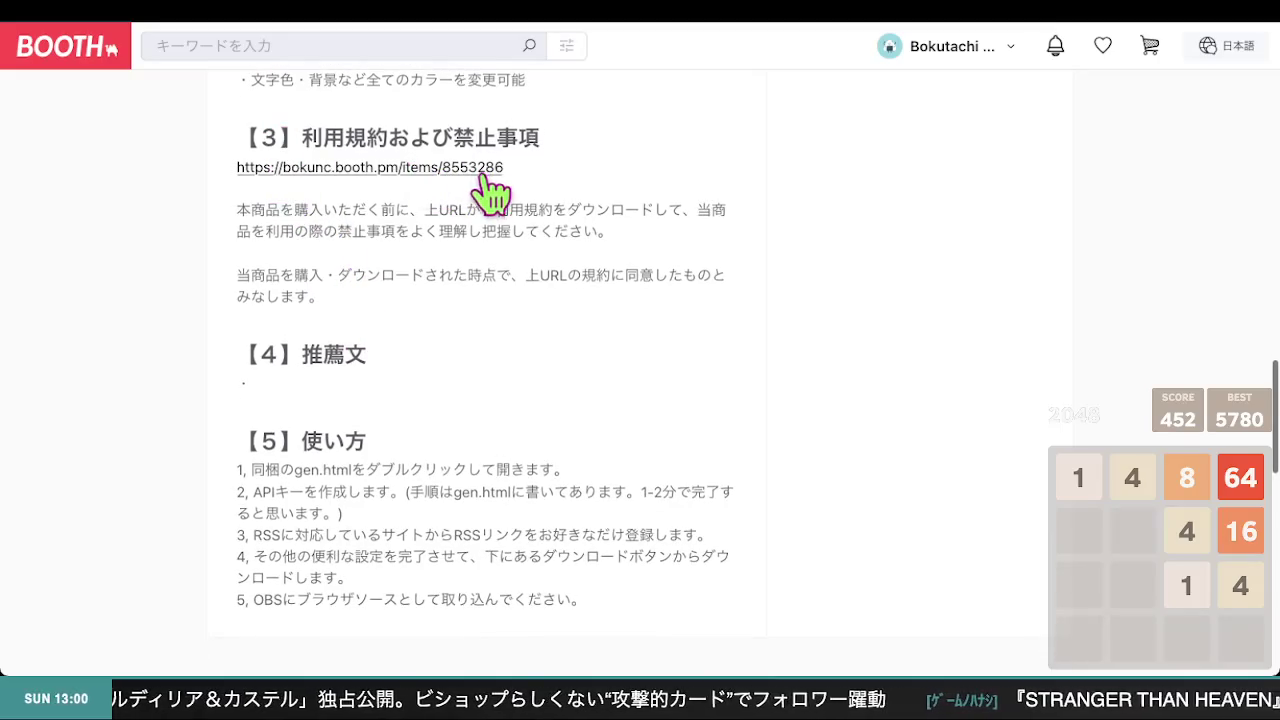
pyautogui.moveTo(249, 213)
pyautogui.mouseDown()
pyautogui.moveTo(406, 277)
pyautogui.moveTo(580, 377)
pyautogui.mouseUp()
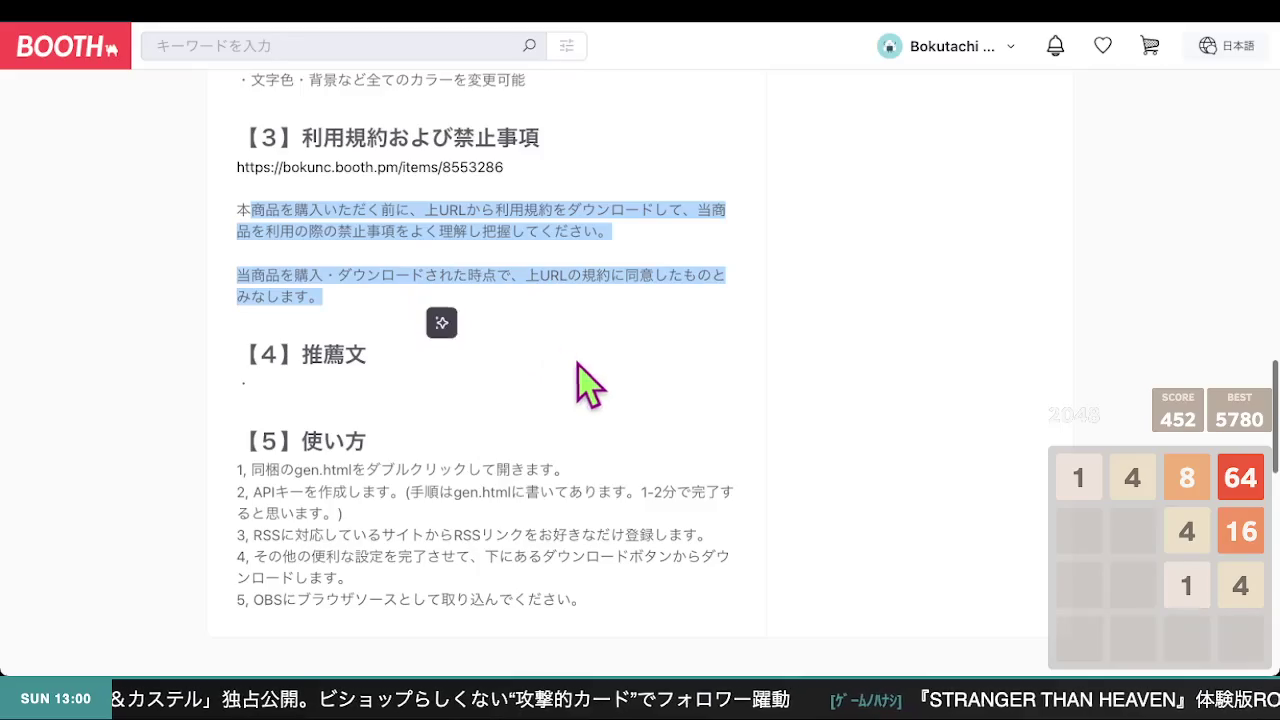
pyautogui.click(573, 384)
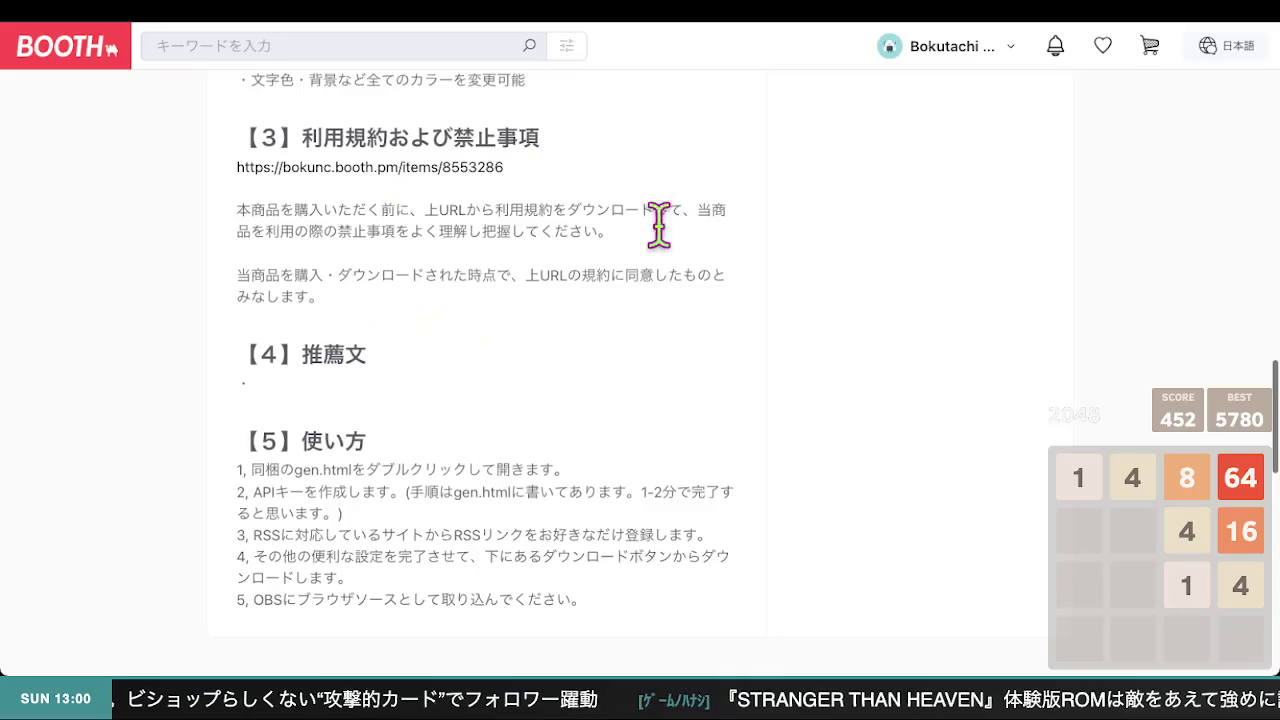
pyautogui.moveTo(410, 275); pyautogui.dragTo(371, 233)
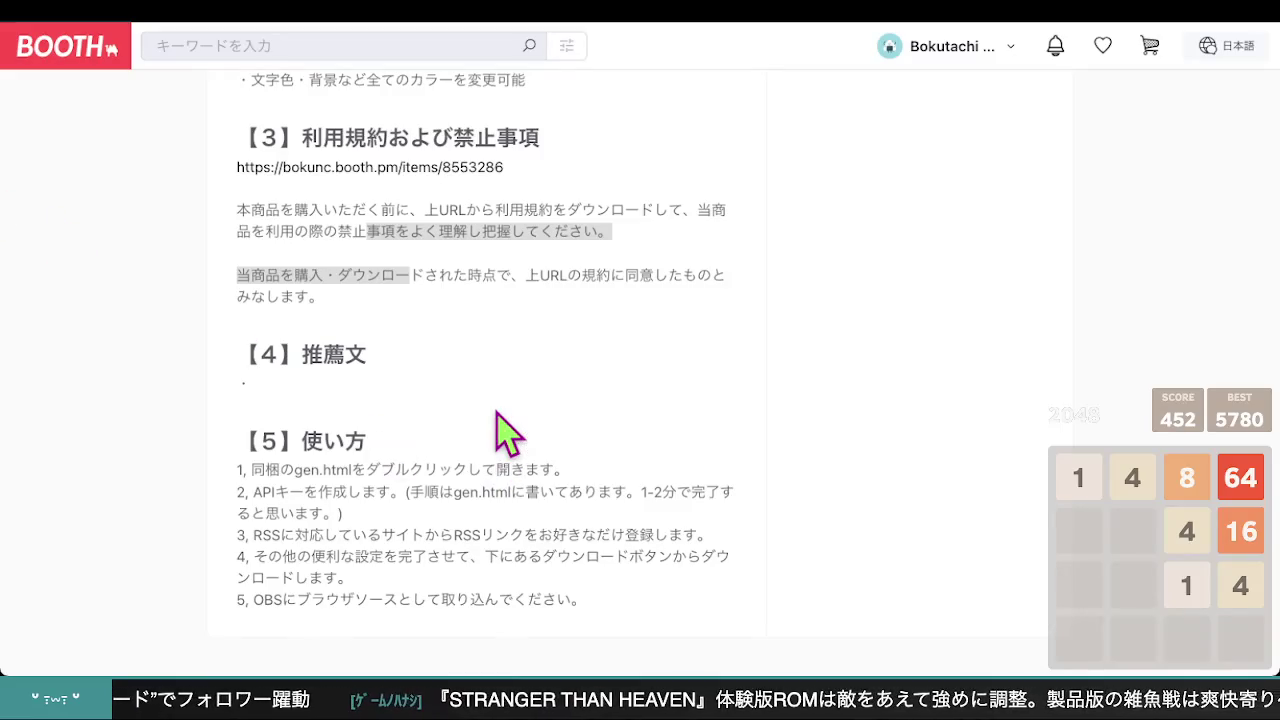
pyautogui.scroll(-3, 500, 430)
pyautogui.moveTo(278, 204); pyautogui.dragTo(477, 220)
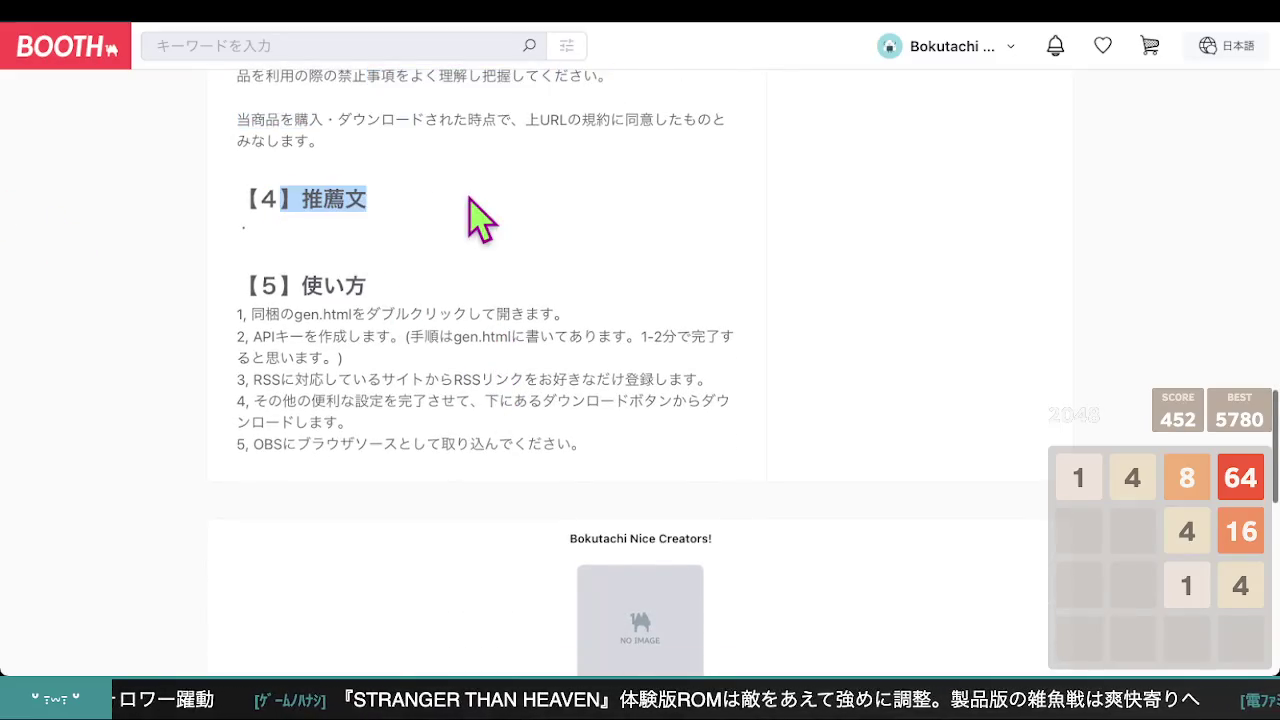
pyautogui.click(414, 286)
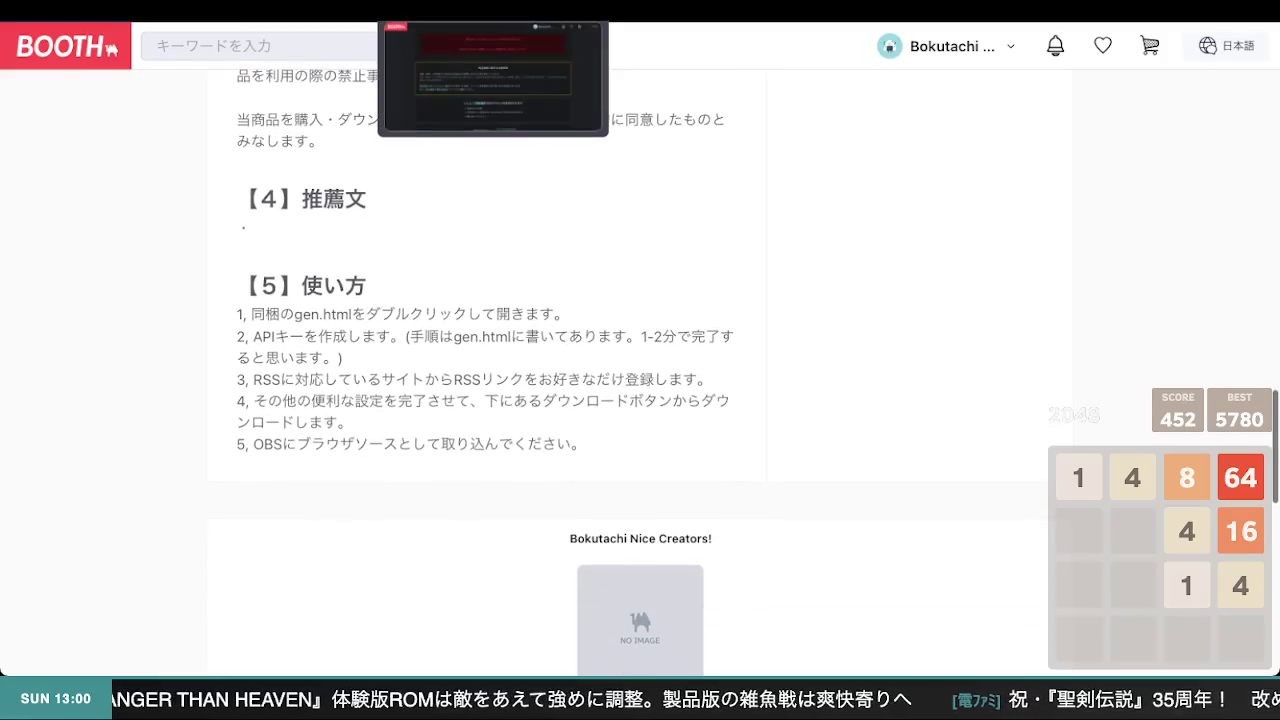
pyautogui.click(440, 10)
pyautogui.scroll(20, 540, 400)
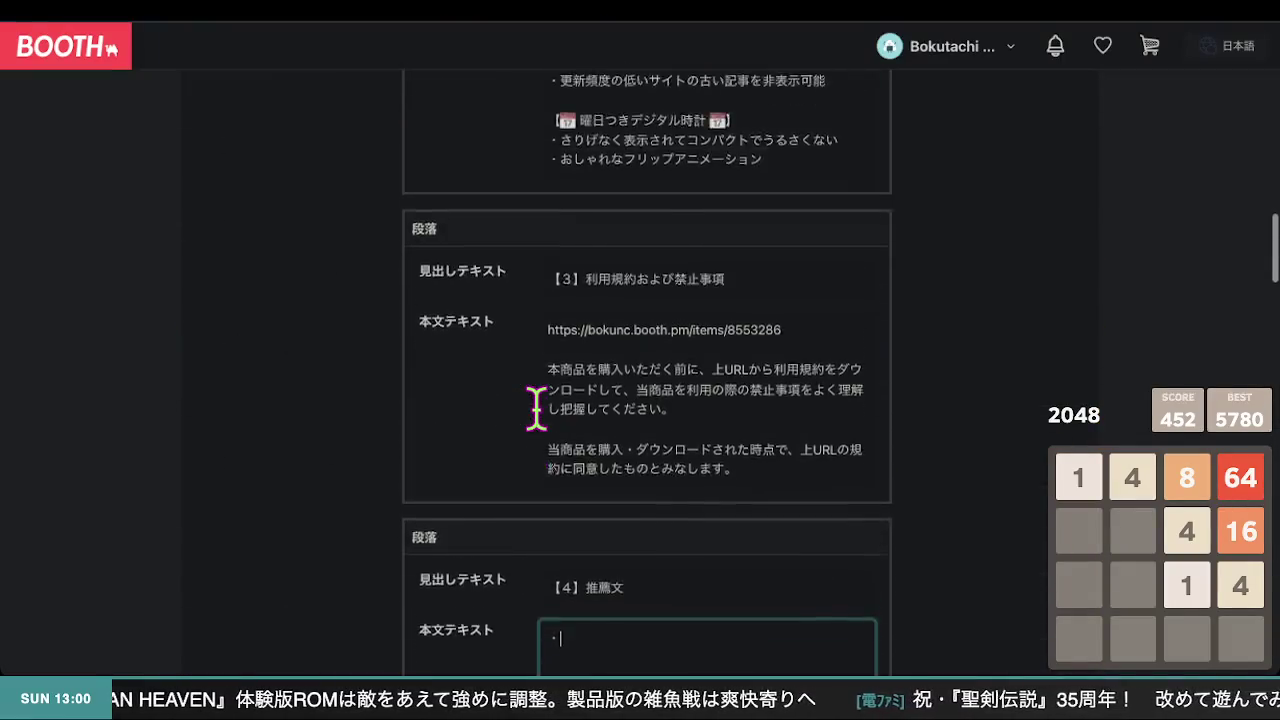
pyautogui.scroll(4, 537, 408)
pyautogui.scroll(-3, 537, 408)
pyautogui.scroll(6, 535, 412)
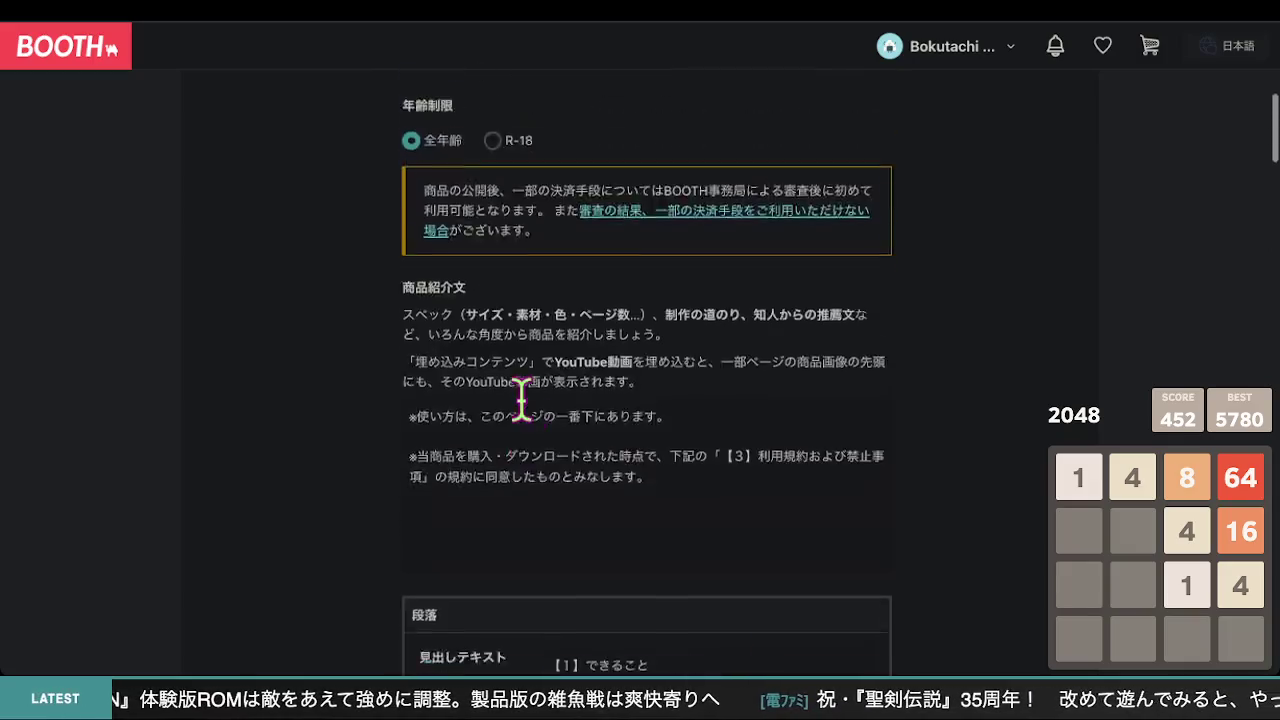
pyautogui.scroll(3, 531, 334)
pyautogui.scroll(-6, 526, 390)
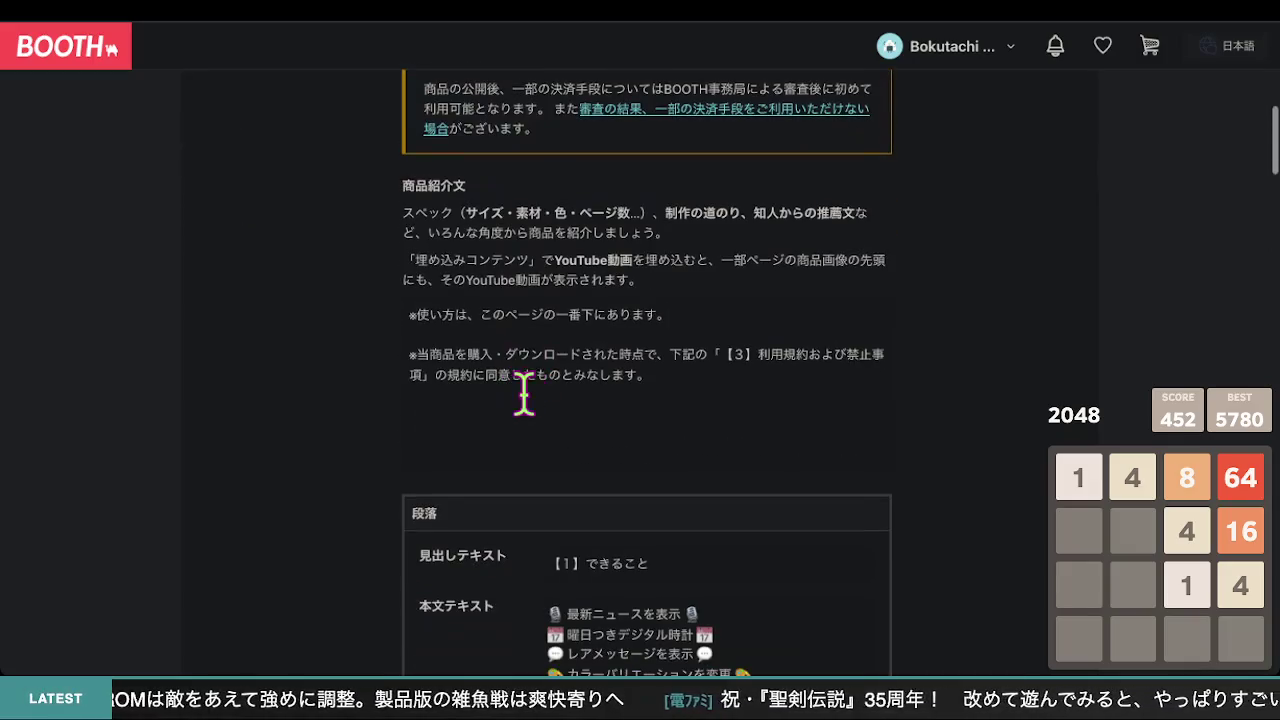
pyautogui.click(673, 426)
pyautogui.hotkey('ctrl', 'a')
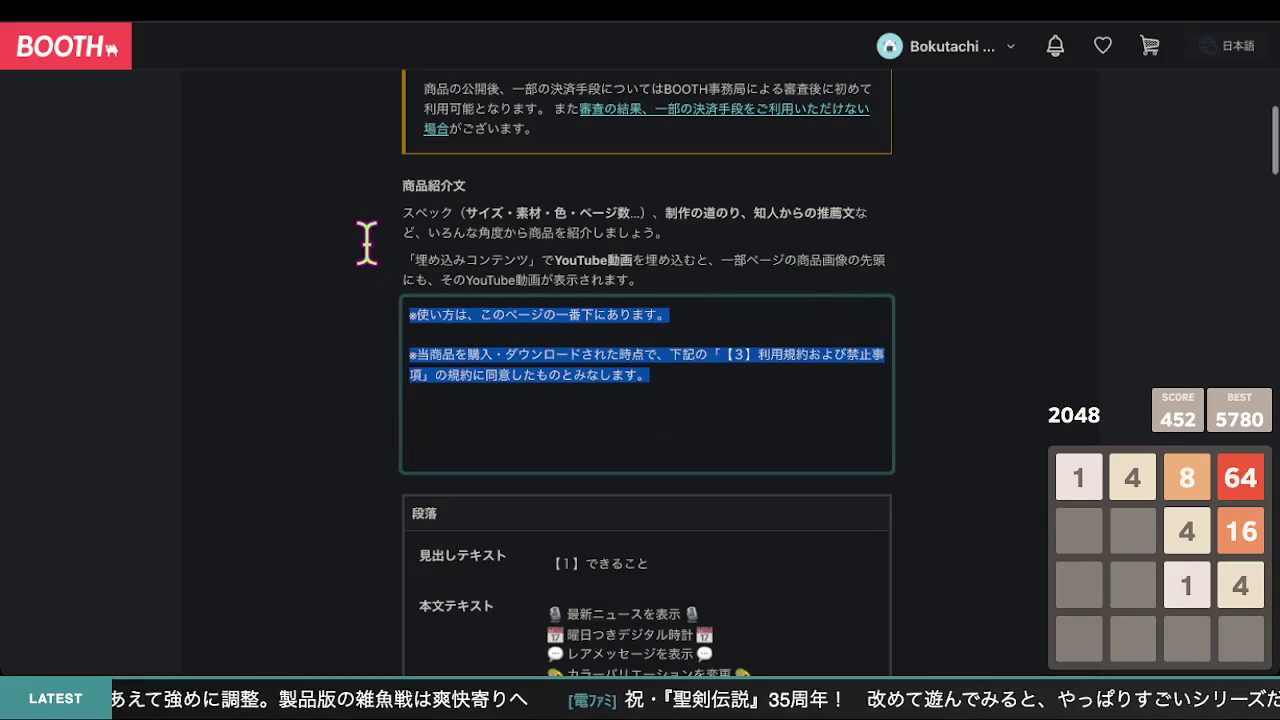
pyautogui.click(708, 205)
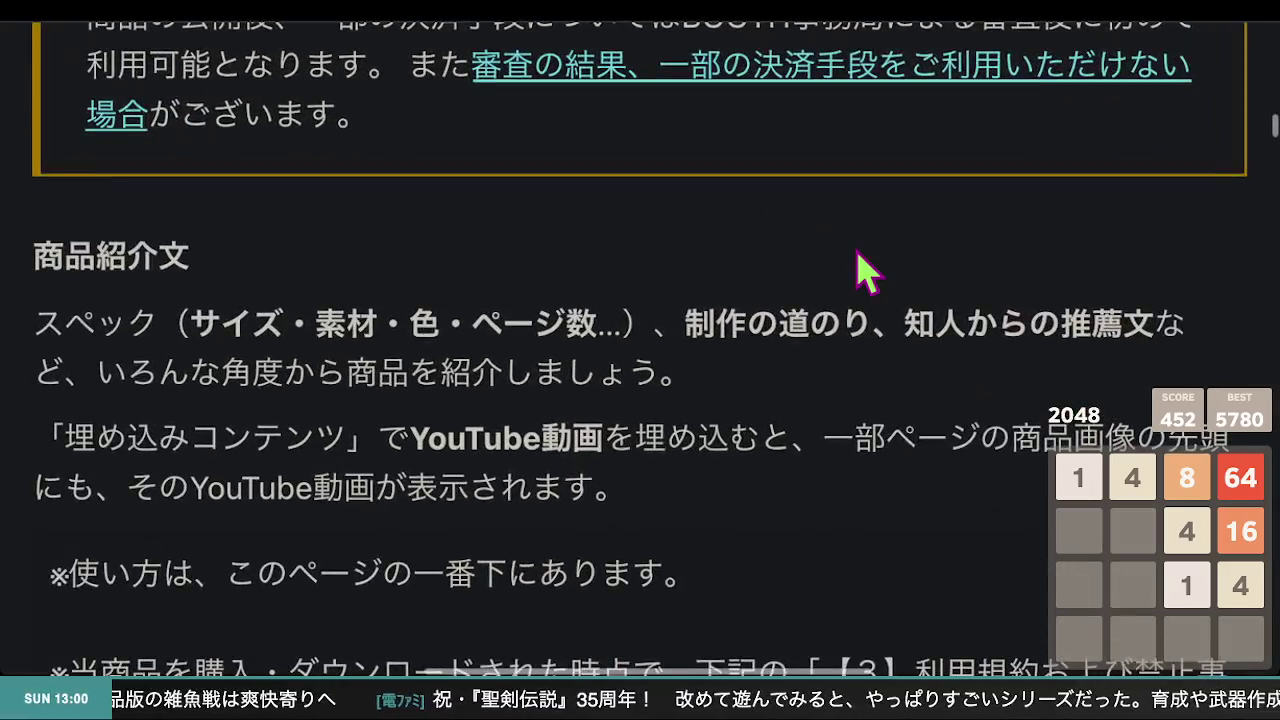
pyautogui.moveTo(845, 210); pyautogui.dragTo(730, 206)
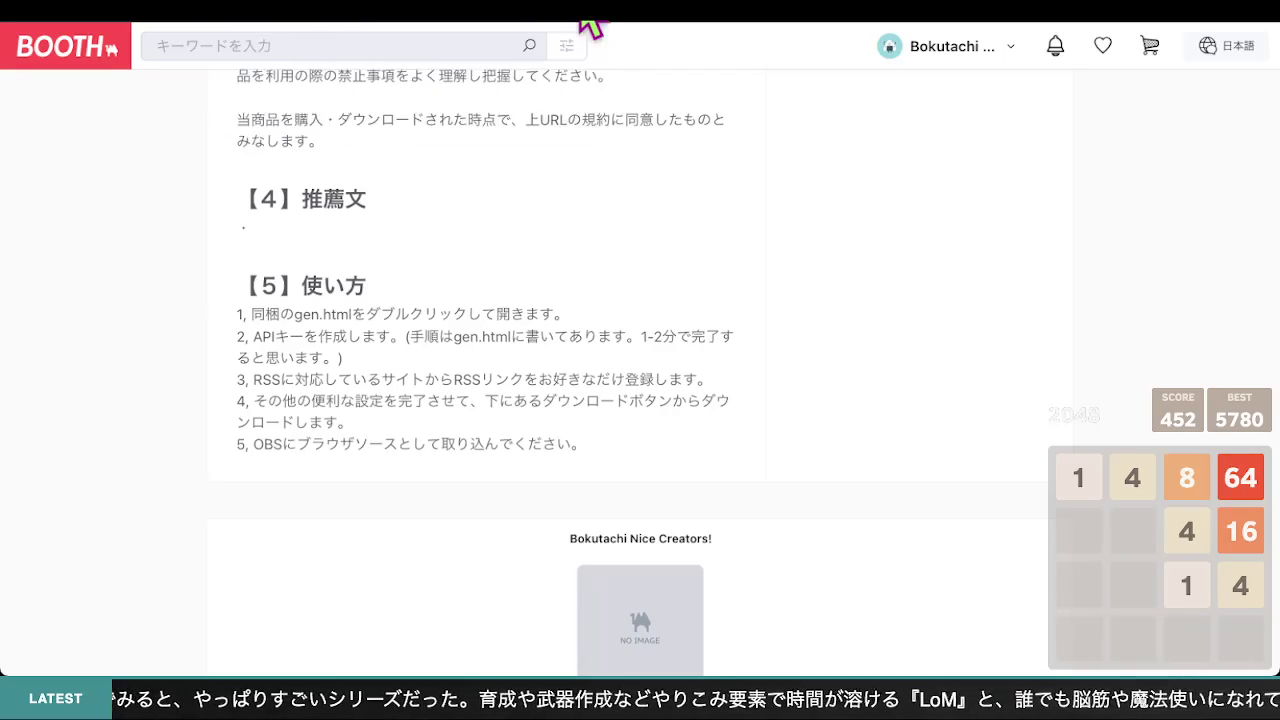
pyautogui.scroll(5, 460, 230)
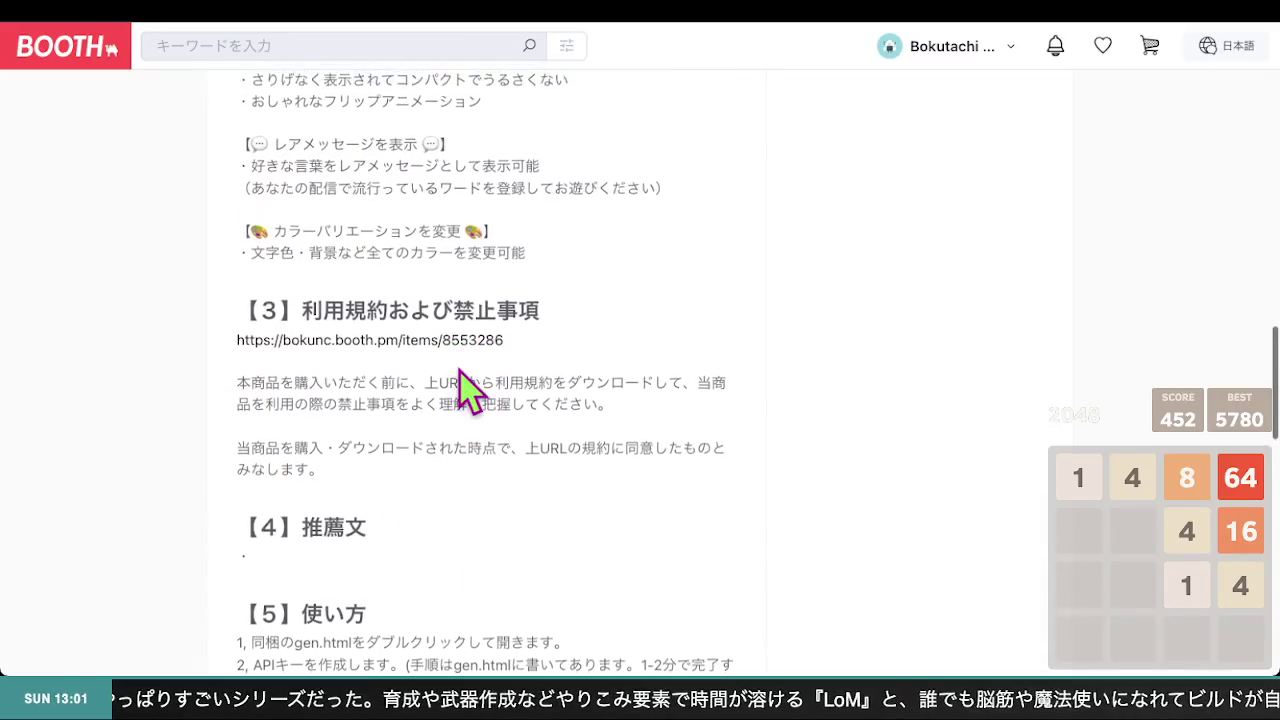
pyautogui.scroll(-1, 463, 368)
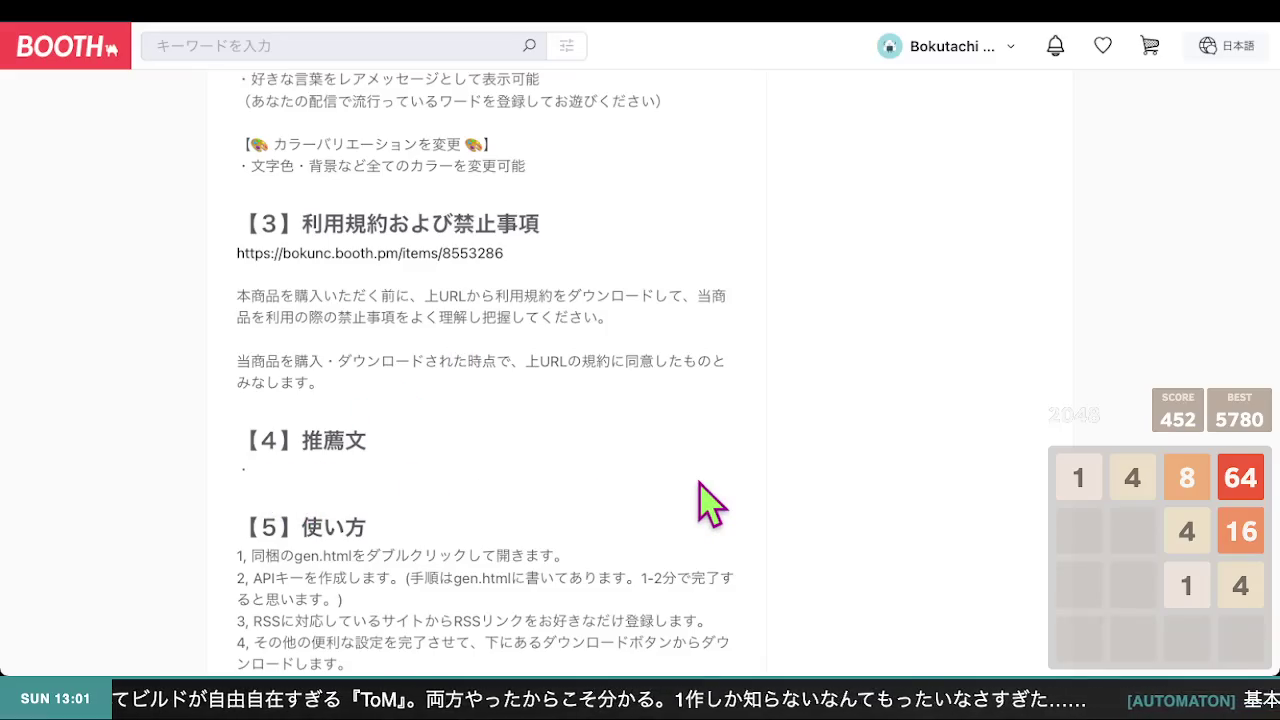
pyautogui.scroll(-2, 674, 520)
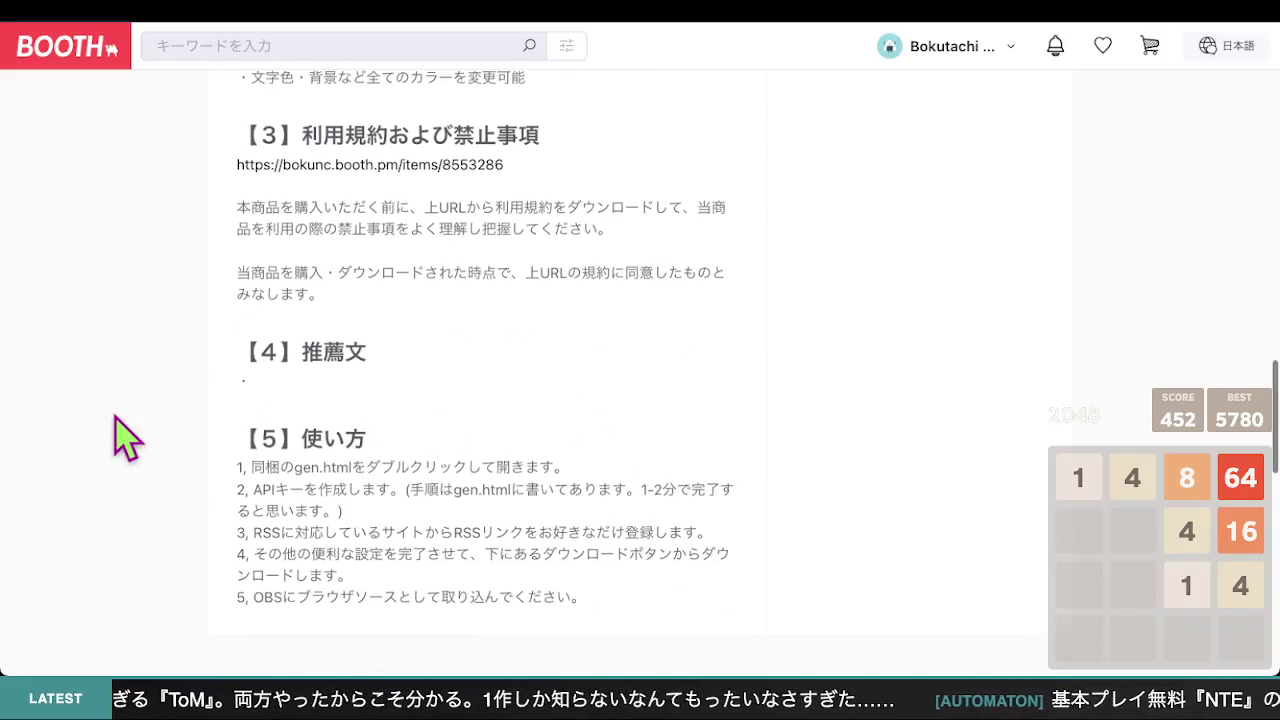
pyautogui.scroll(-2, 712, 592)
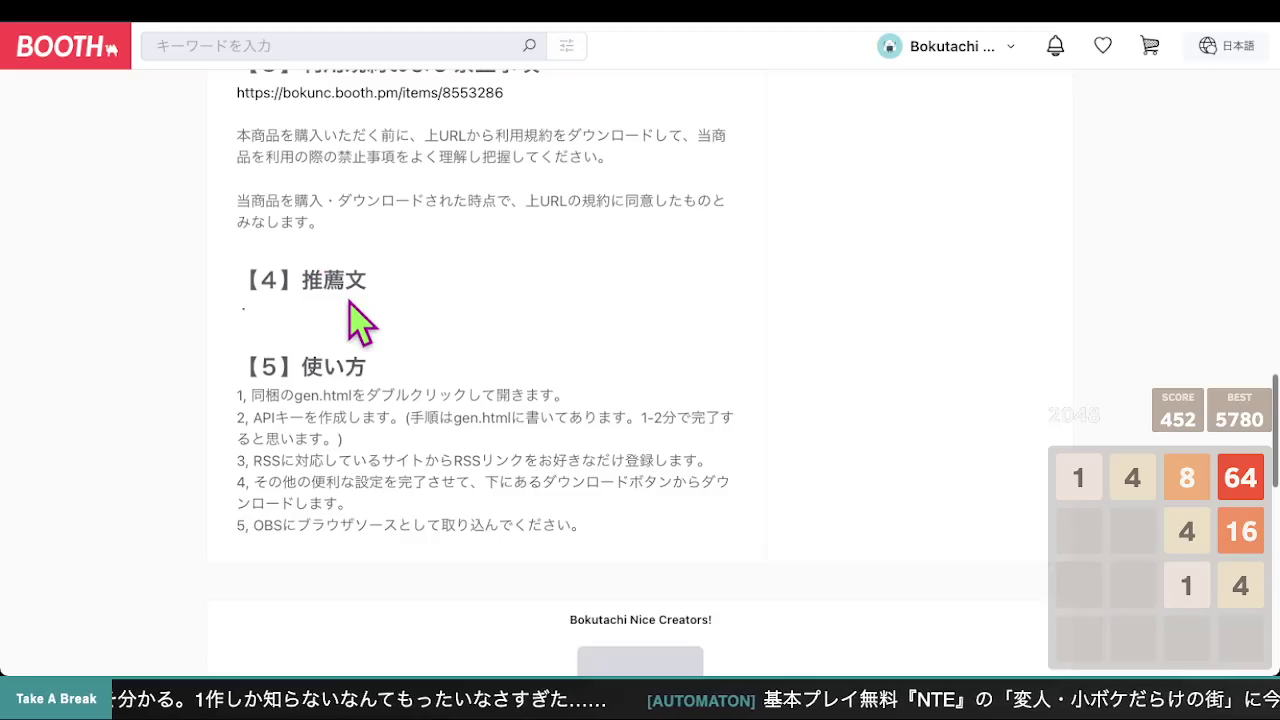
pyautogui.scroll(5, 350, 308)
pyautogui.scroll(7, 350, 300)
pyautogui.scroll(-1, 353, 303)
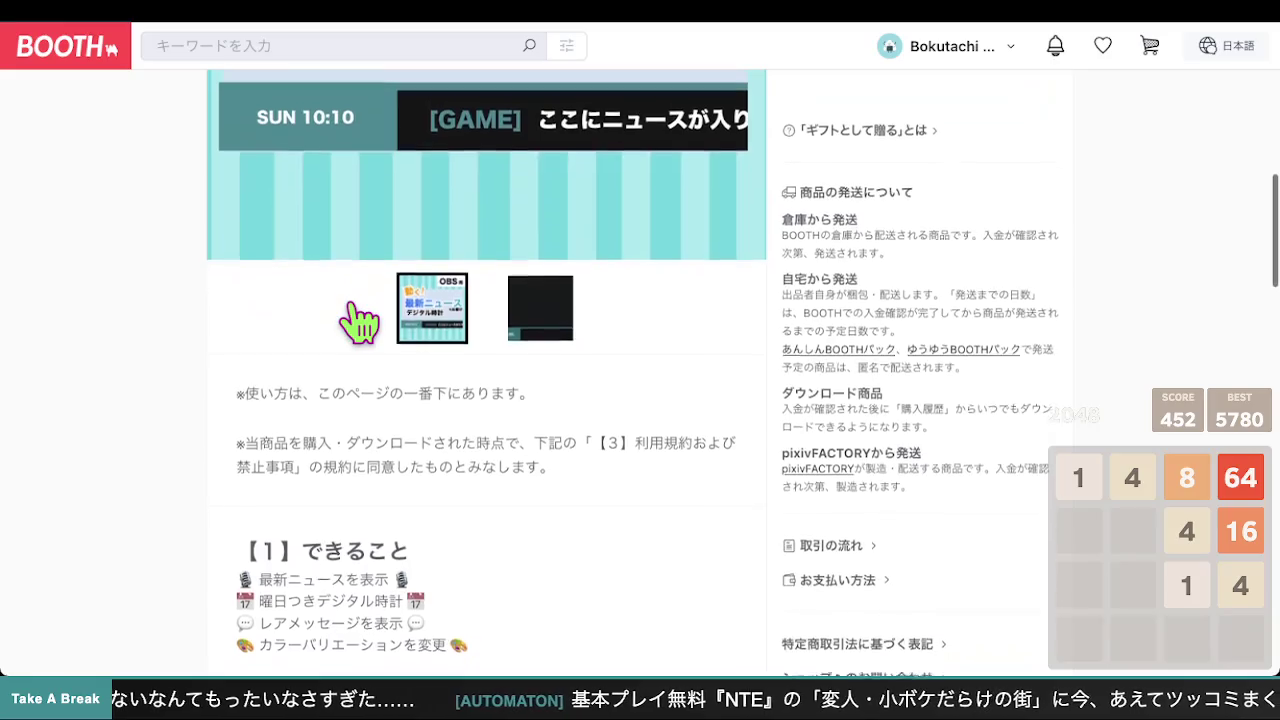
pyautogui.scroll(-15, 358, 320)
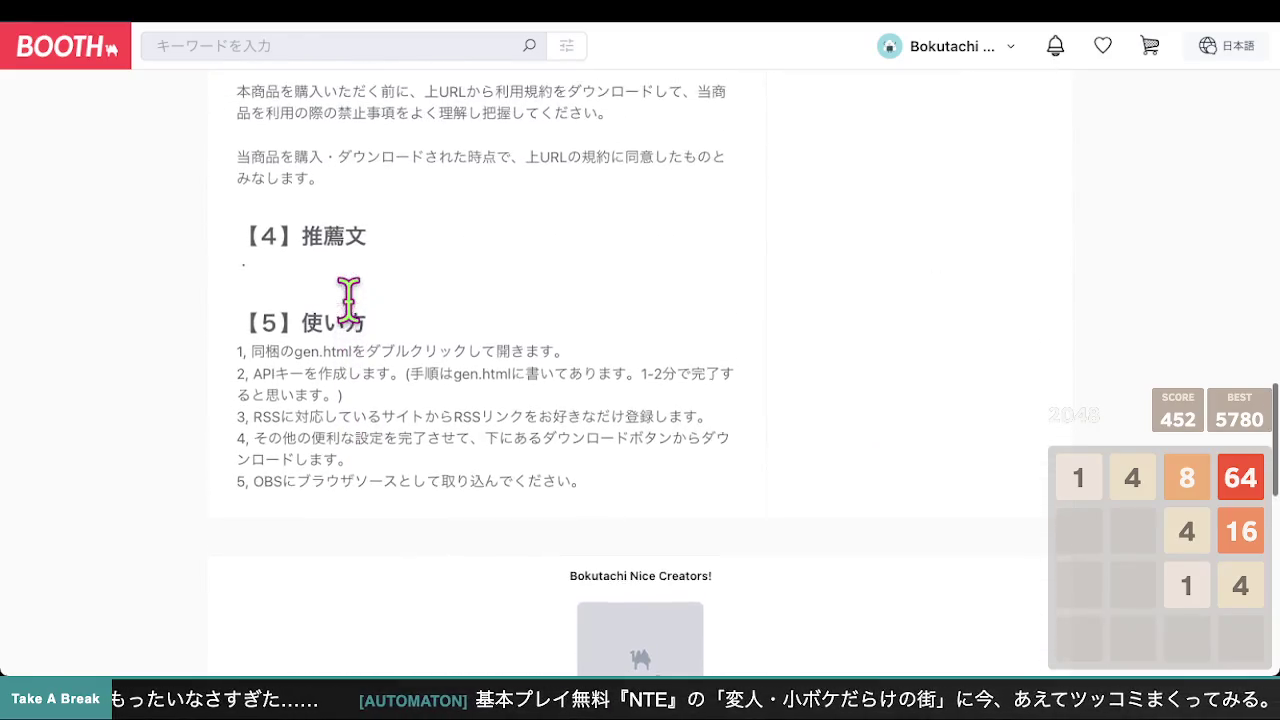
pyautogui.scroll(1, 348, 298)
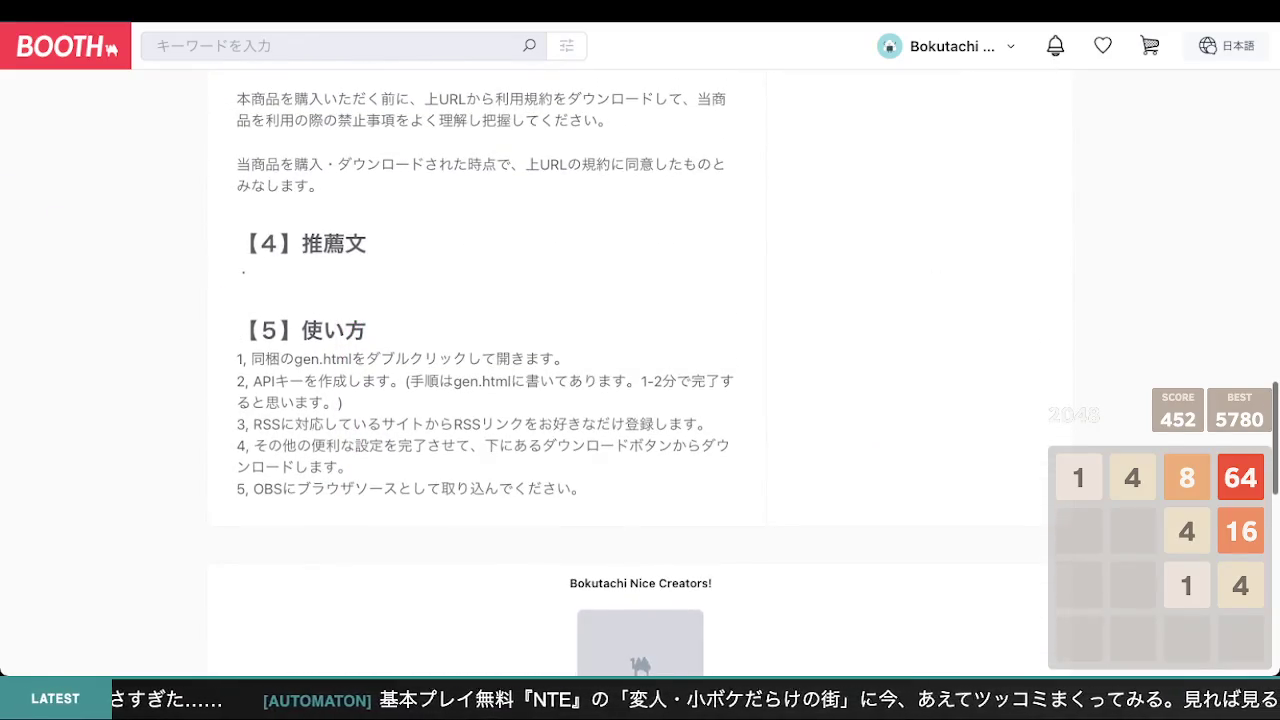
pyautogui.scroll(8, 620, 425)
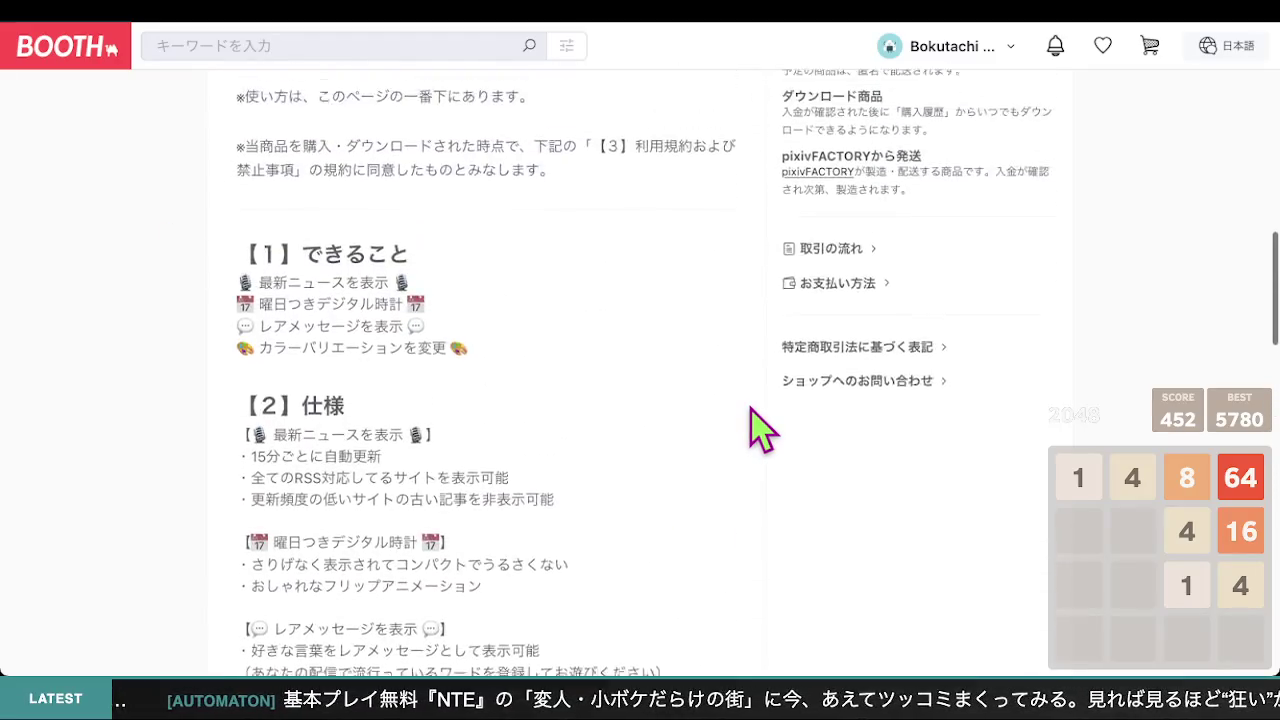
pyautogui.scroll(10, 760, 430)
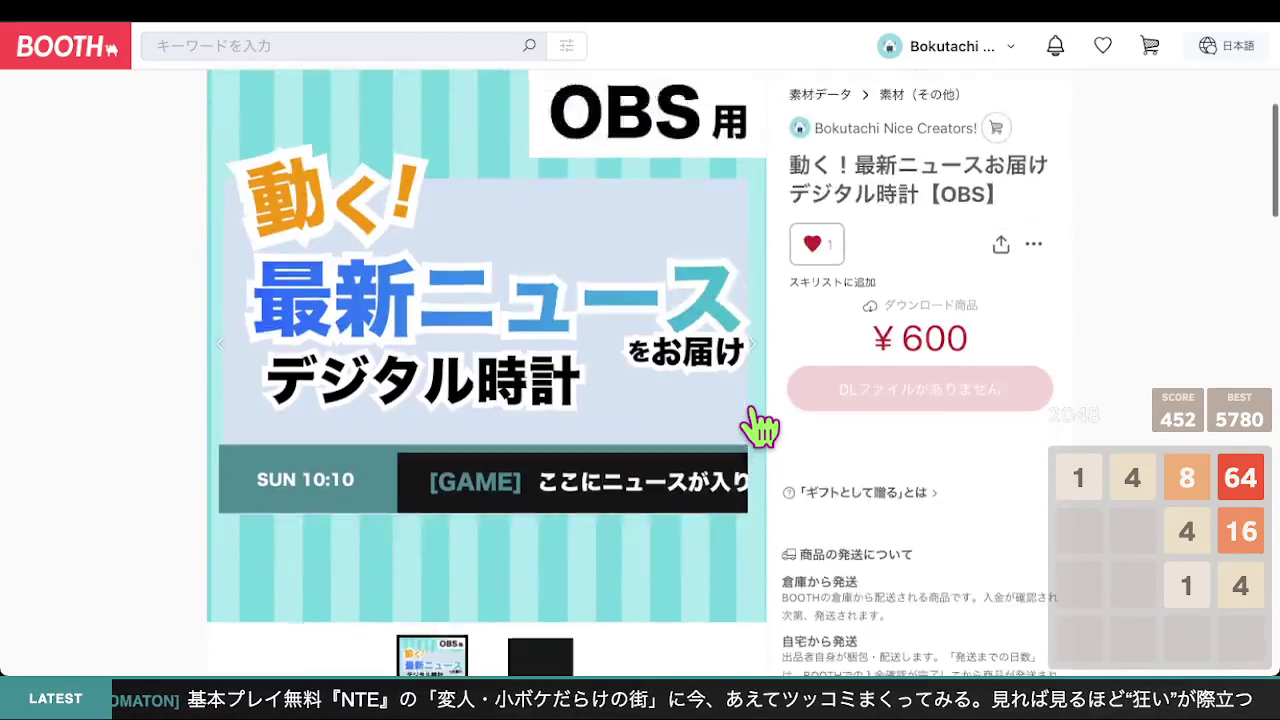
pyautogui.scroll(-20, 760, 428)
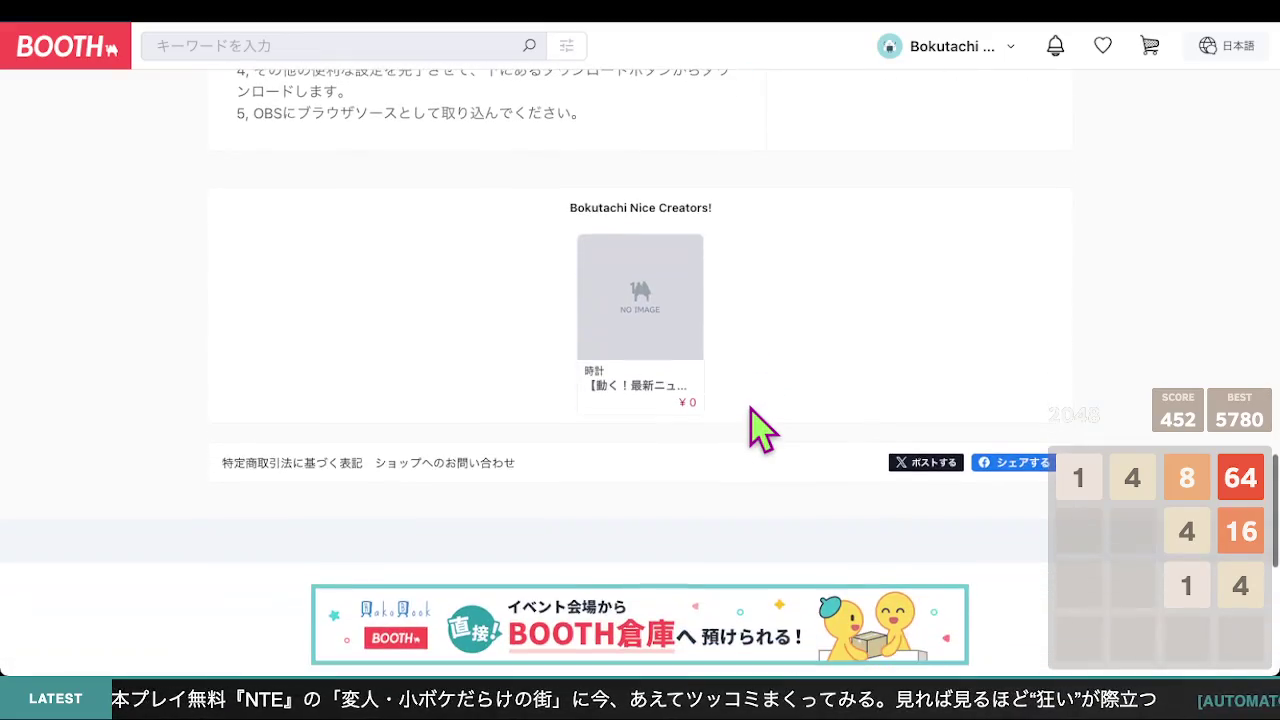
pyautogui.scroll(4, 760, 428)
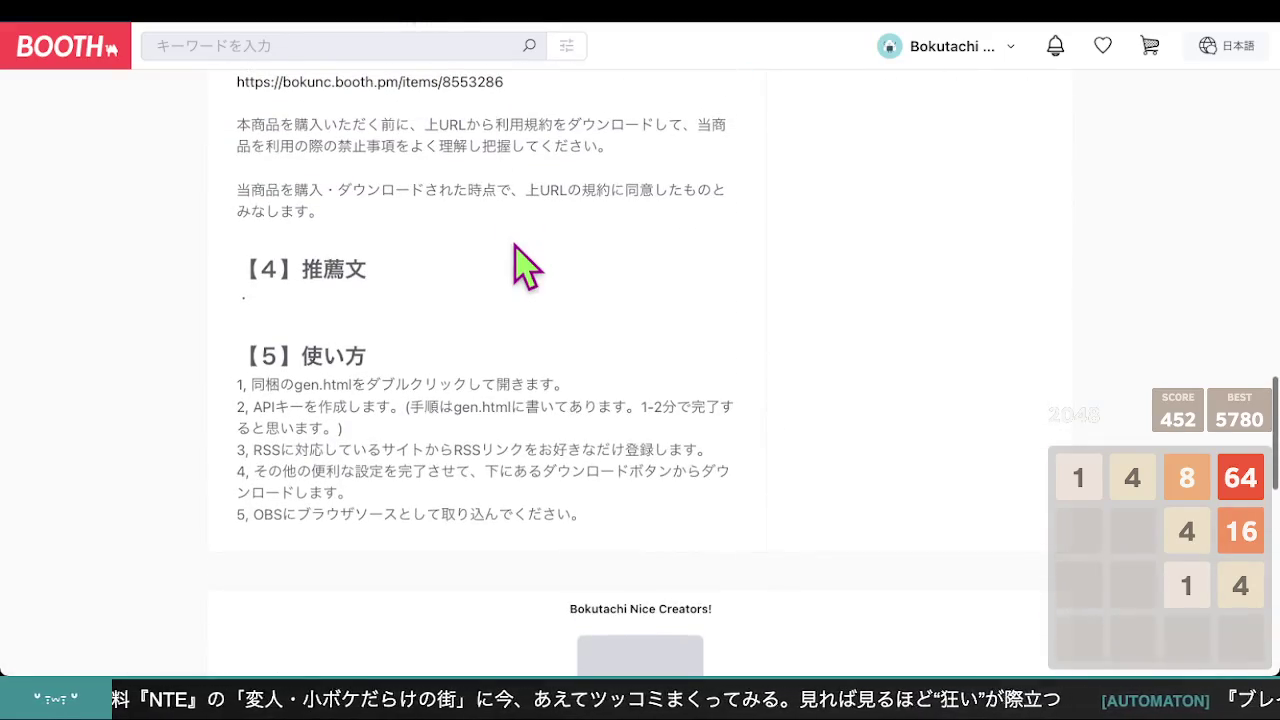
pyautogui.scroll(1, 513, 240)
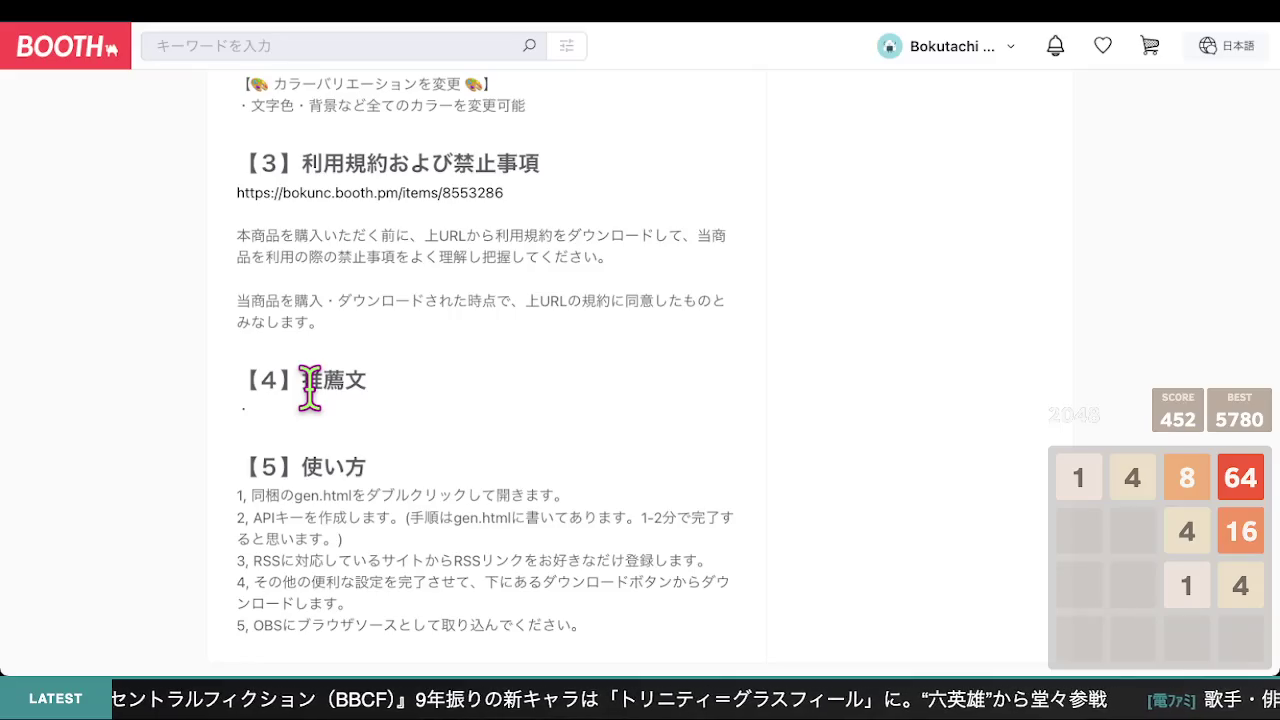
pyautogui.scroll(5, 477, 405)
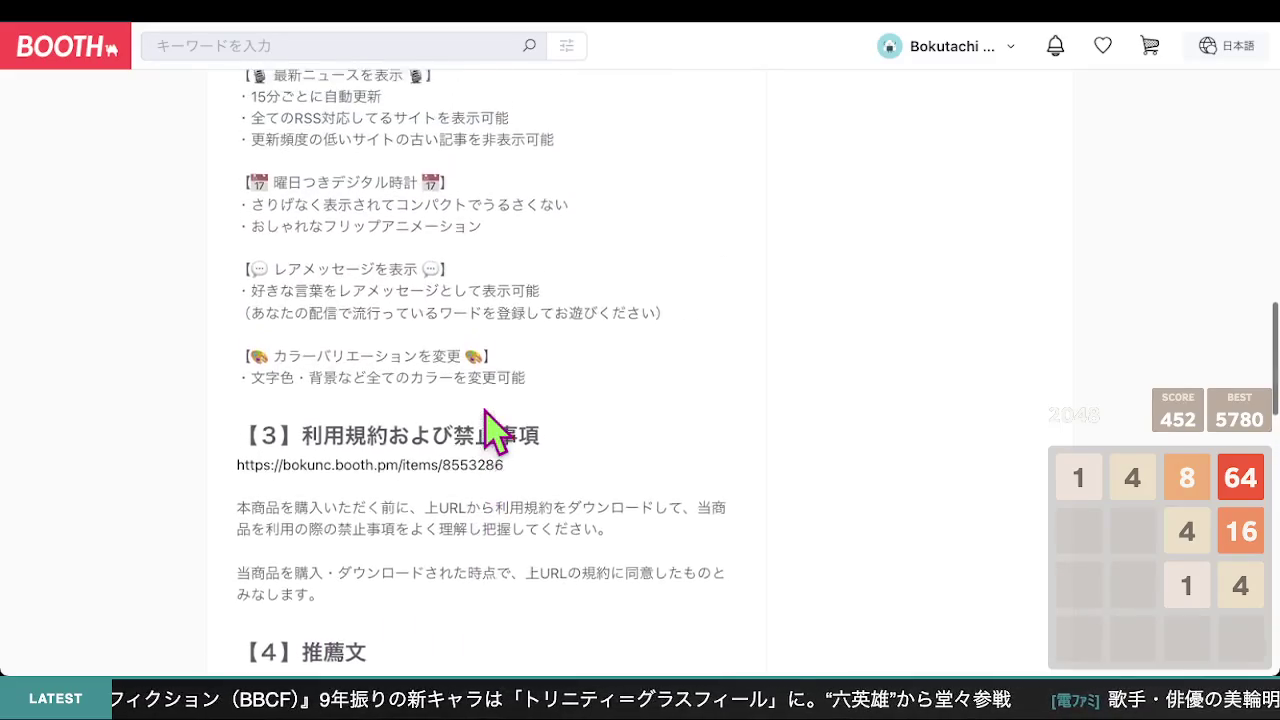
pyautogui.scroll(5, 484, 406)
pyautogui.scroll(-3, 484, 405)
pyautogui.scroll(-5, 484, 430)
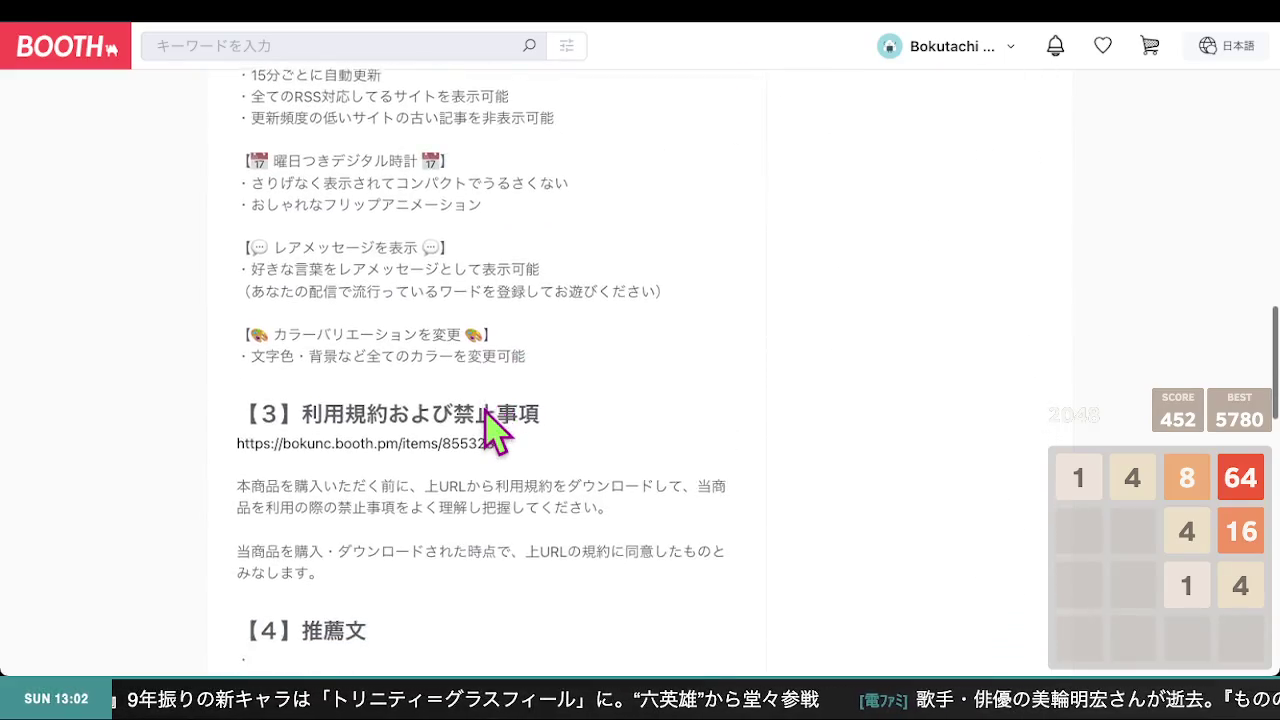
pyautogui.scroll(-8, 484, 410)
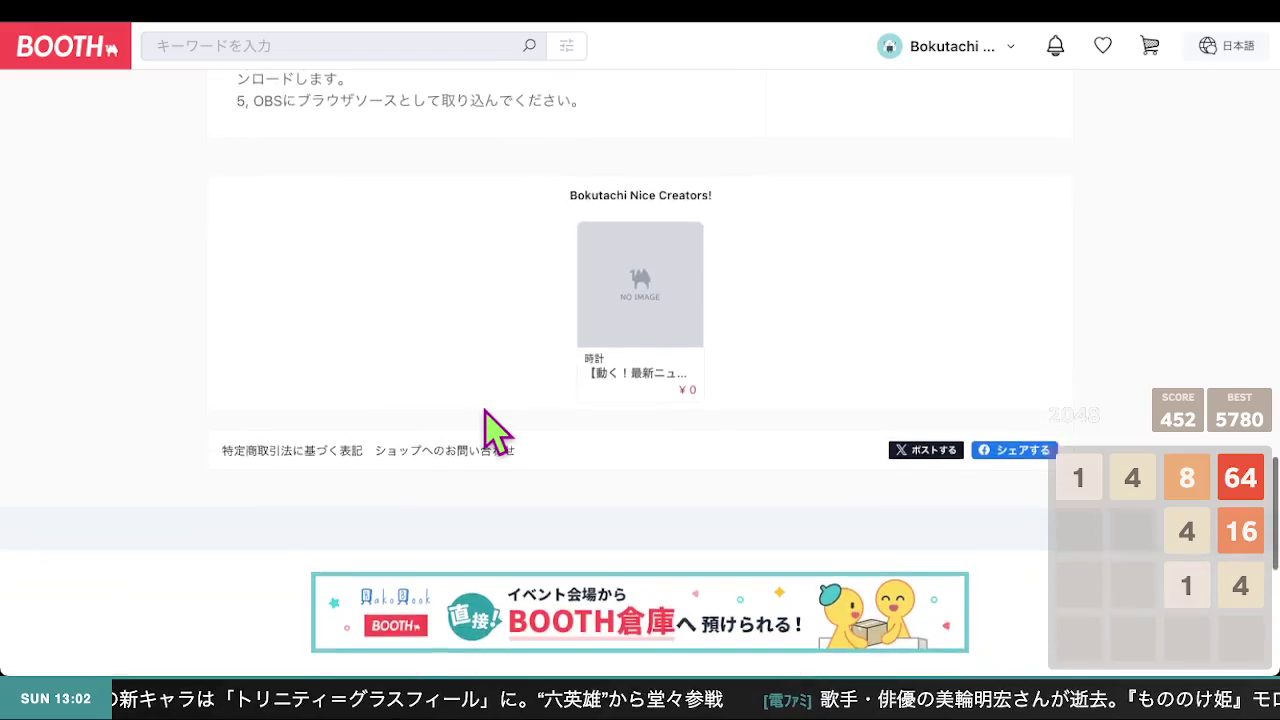
pyautogui.scroll(10, 484, 410)
pyautogui.scroll(10, 484, 430)
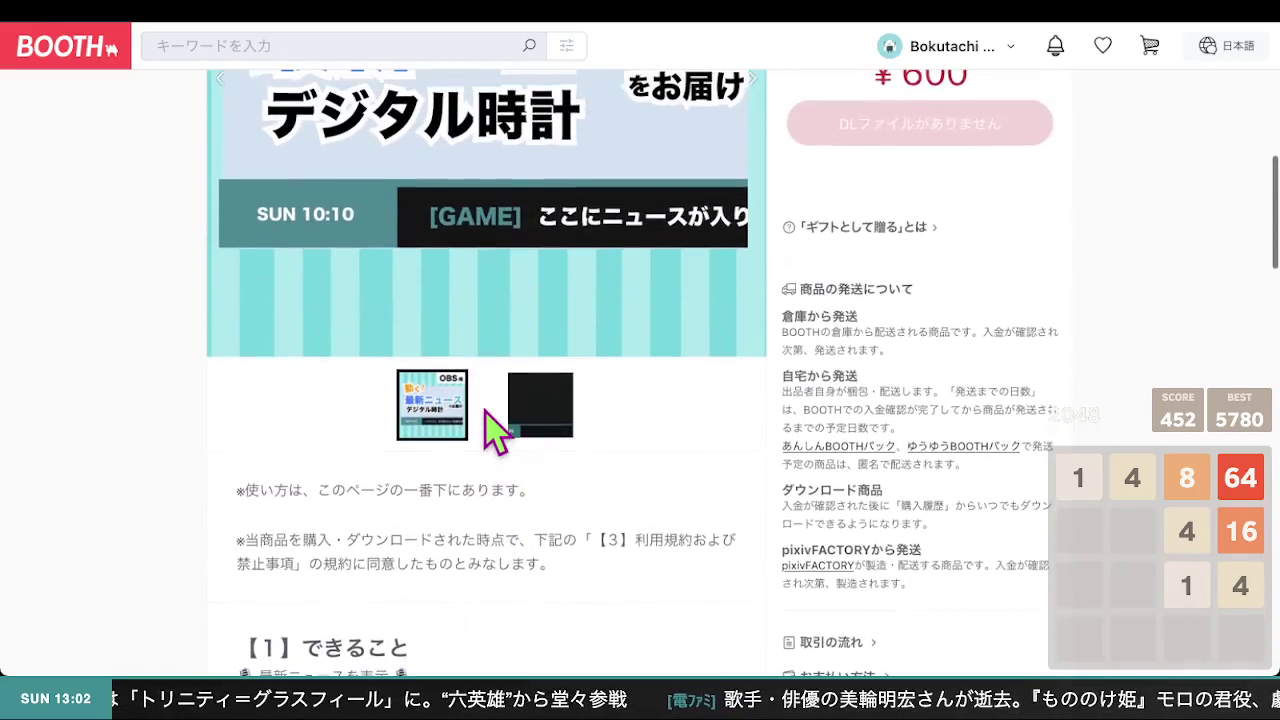
pyautogui.scroll(7, 484, 430)
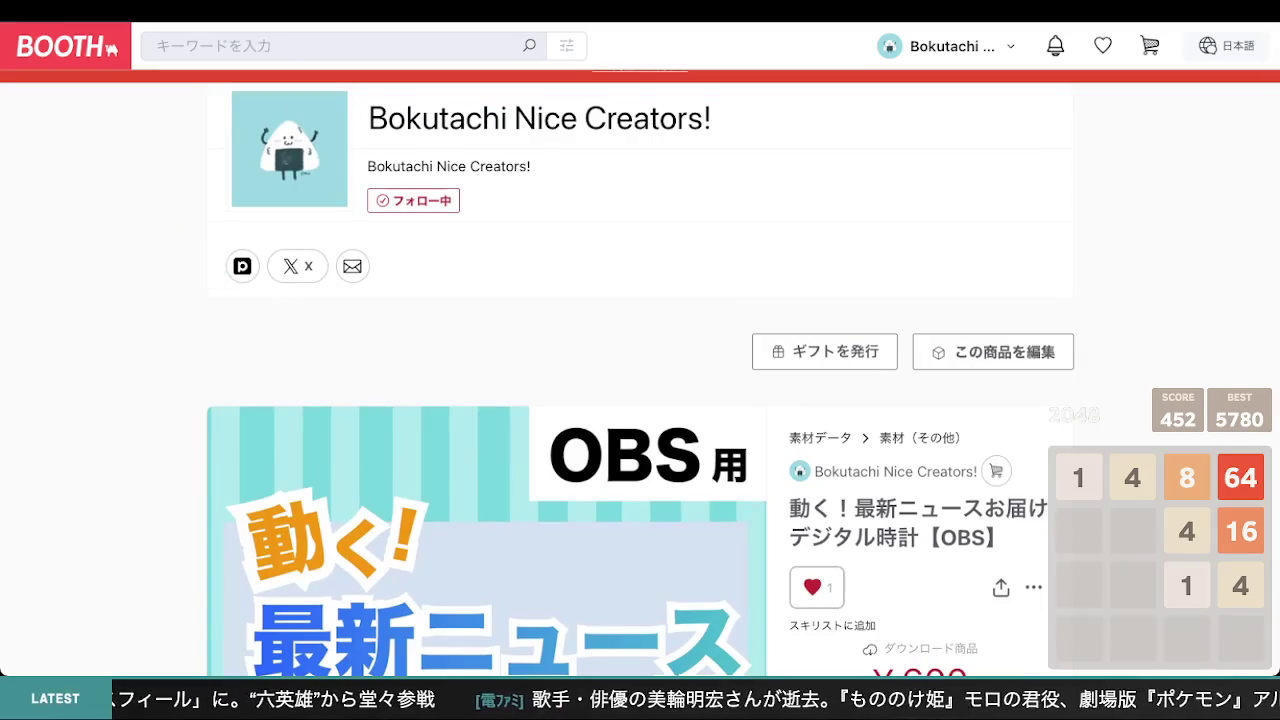
pyautogui.scroll(-15, 142, 424)
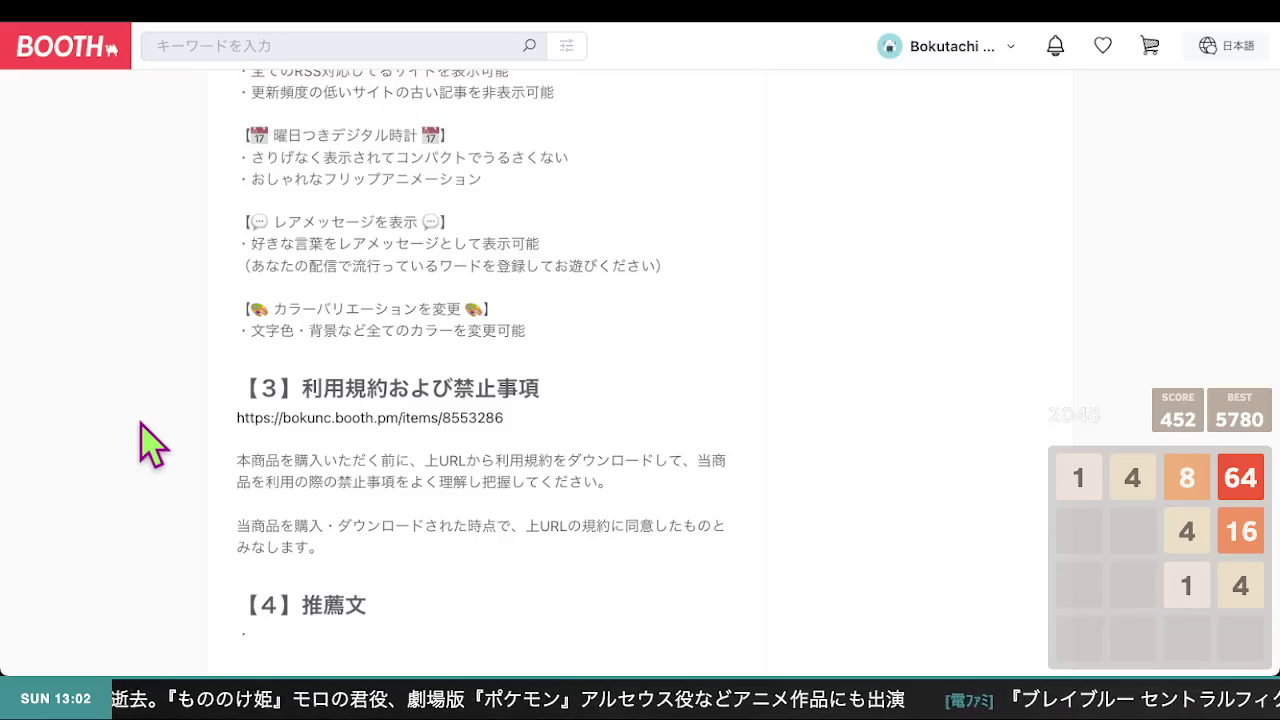
pyautogui.scroll(-4, 150, 445)
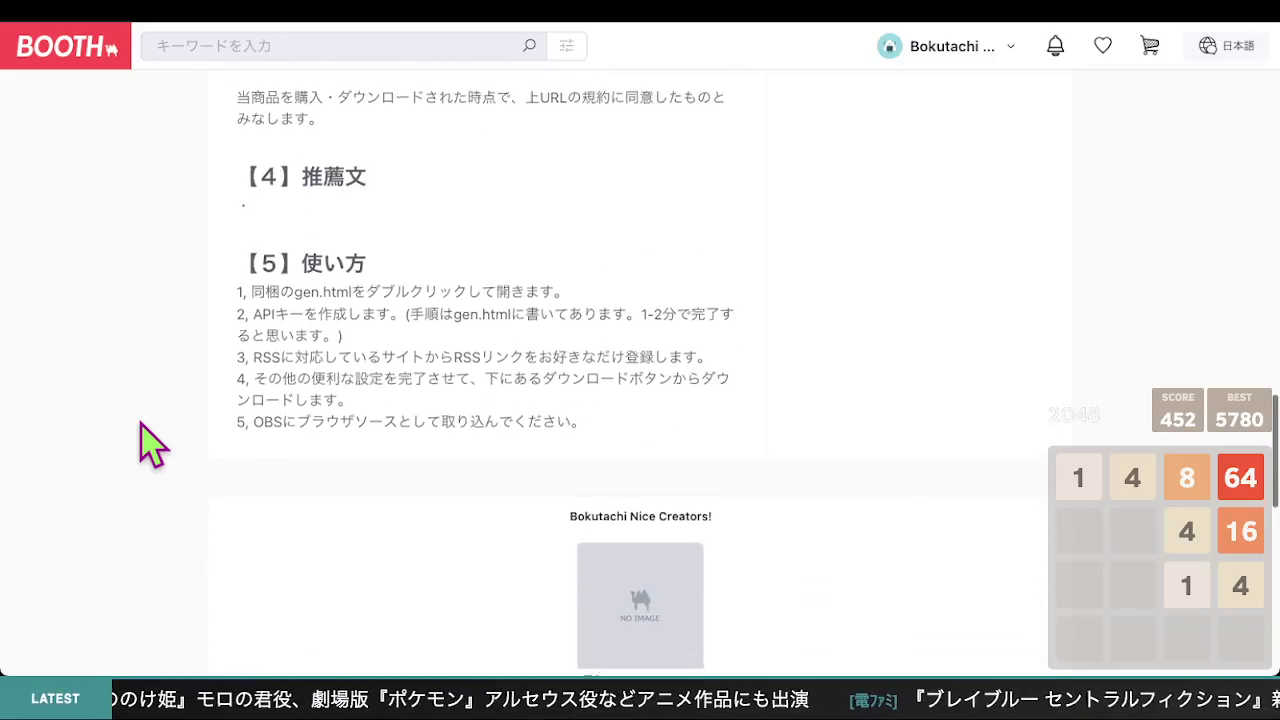
pyautogui.scroll(3, 150, 445)
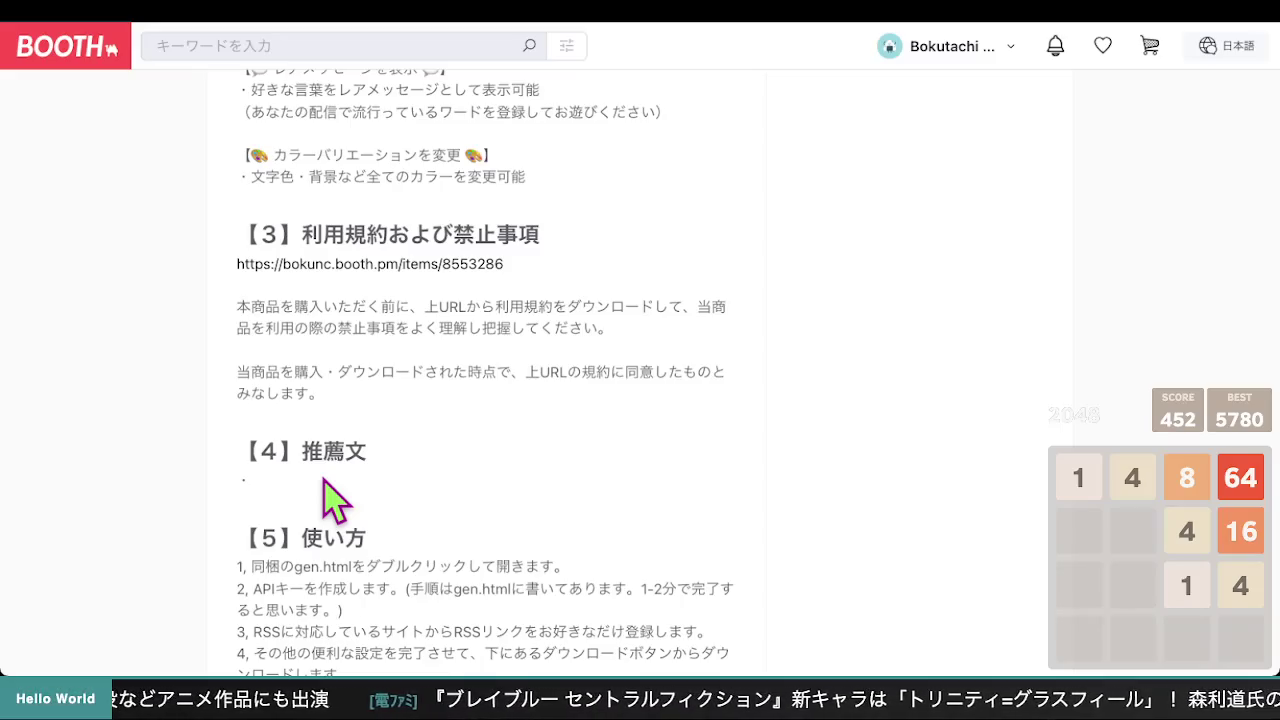
pyautogui.scroll(5, 465, 413)
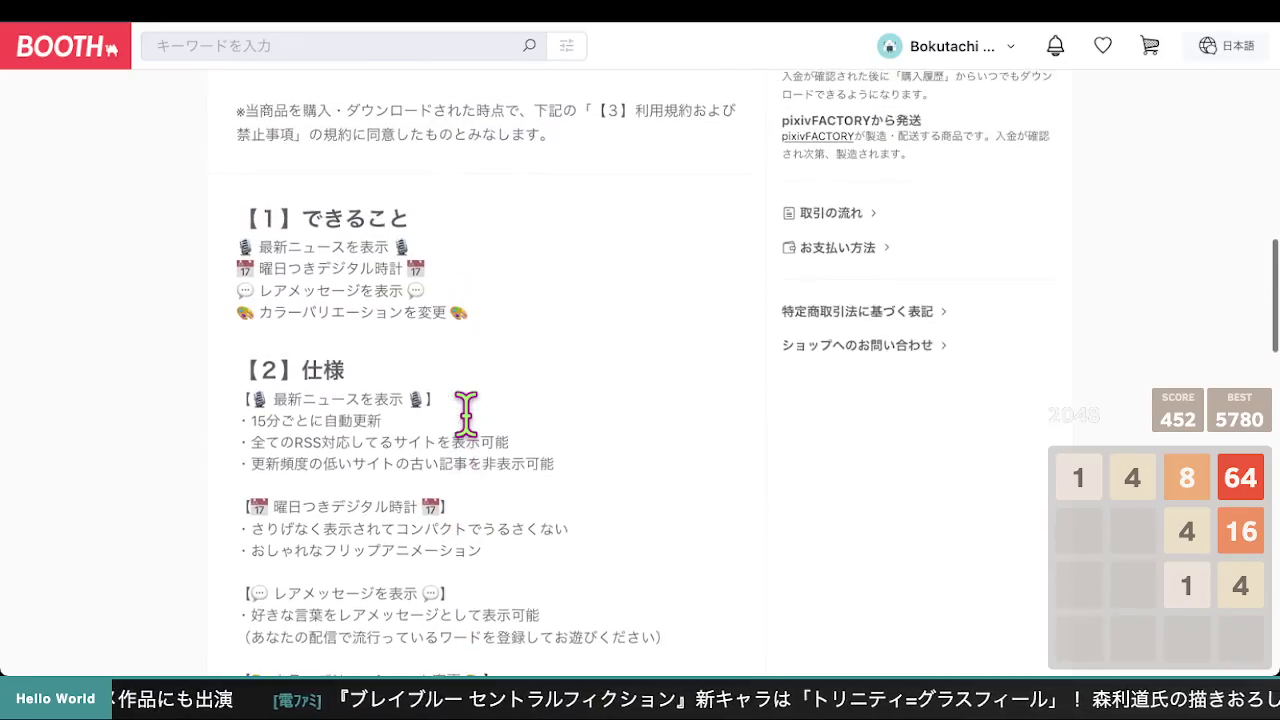
pyautogui.scroll(-5, 471, 357)
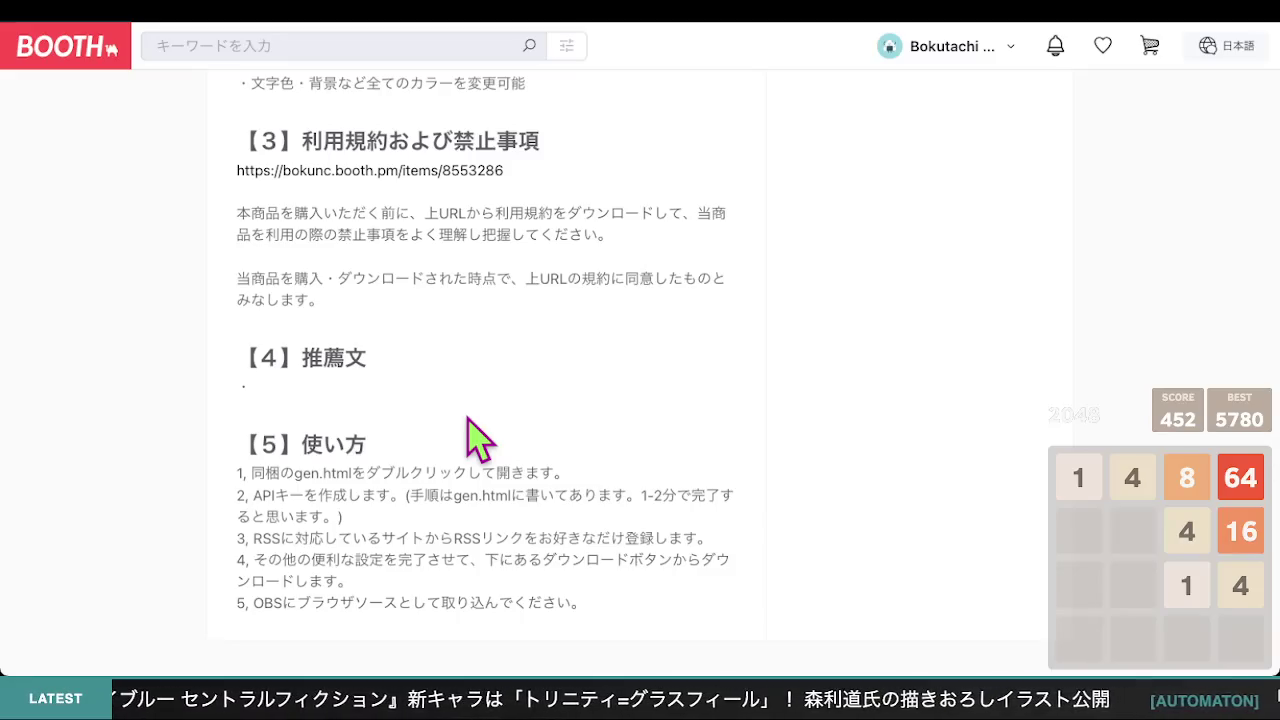
pyautogui.scroll(-1, 468, 420)
pyautogui.scroll(1, 468, 420)
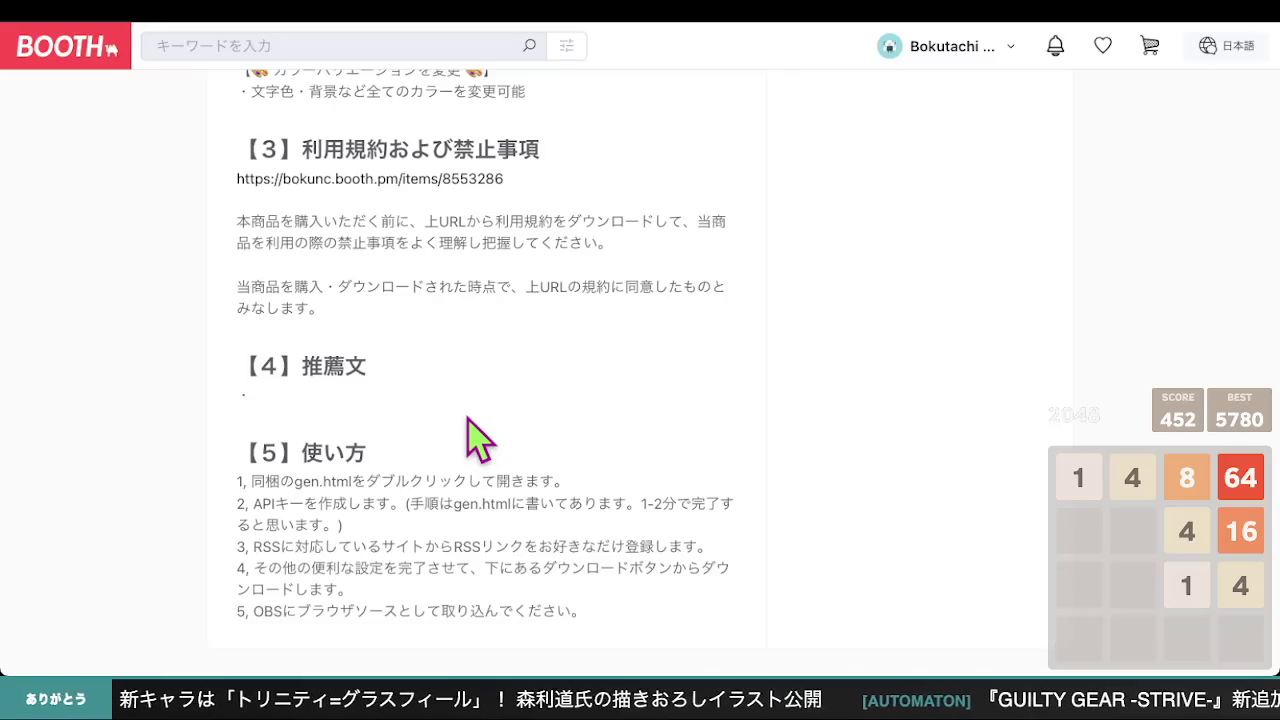
pyautogui.scroll(-1, 478, 438)
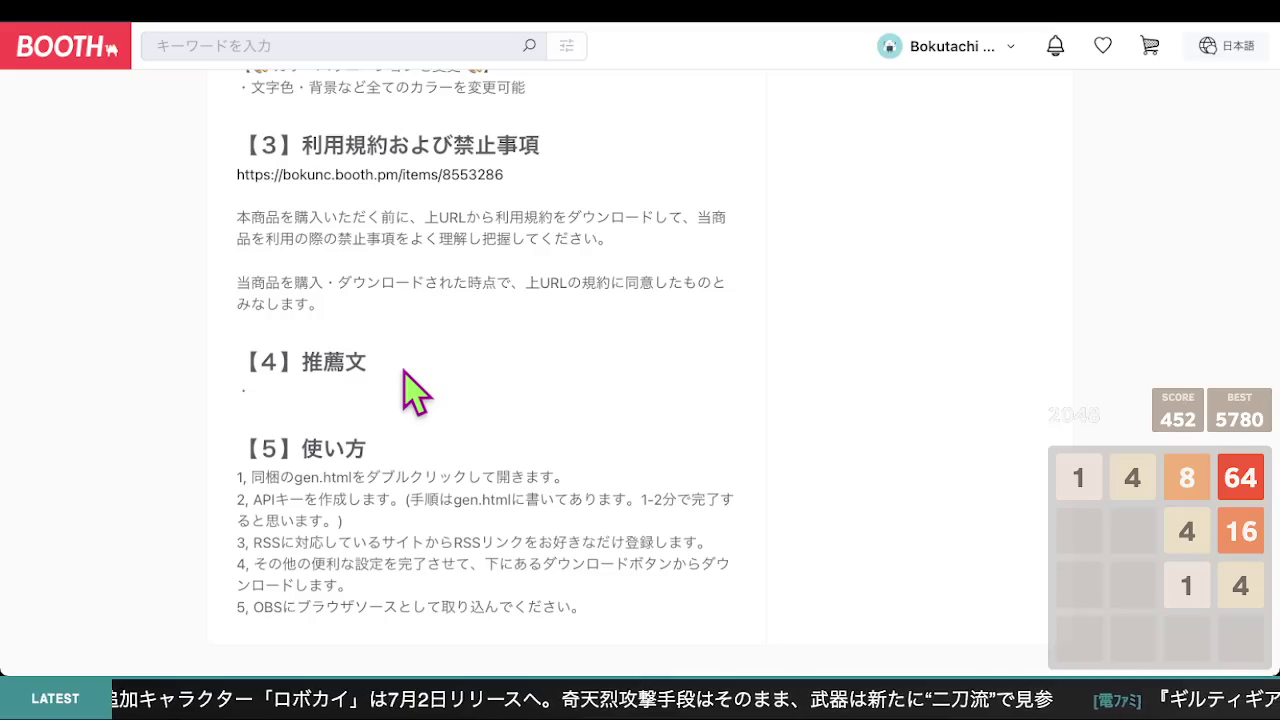
pyautogui.scroll(3, 409, 400)
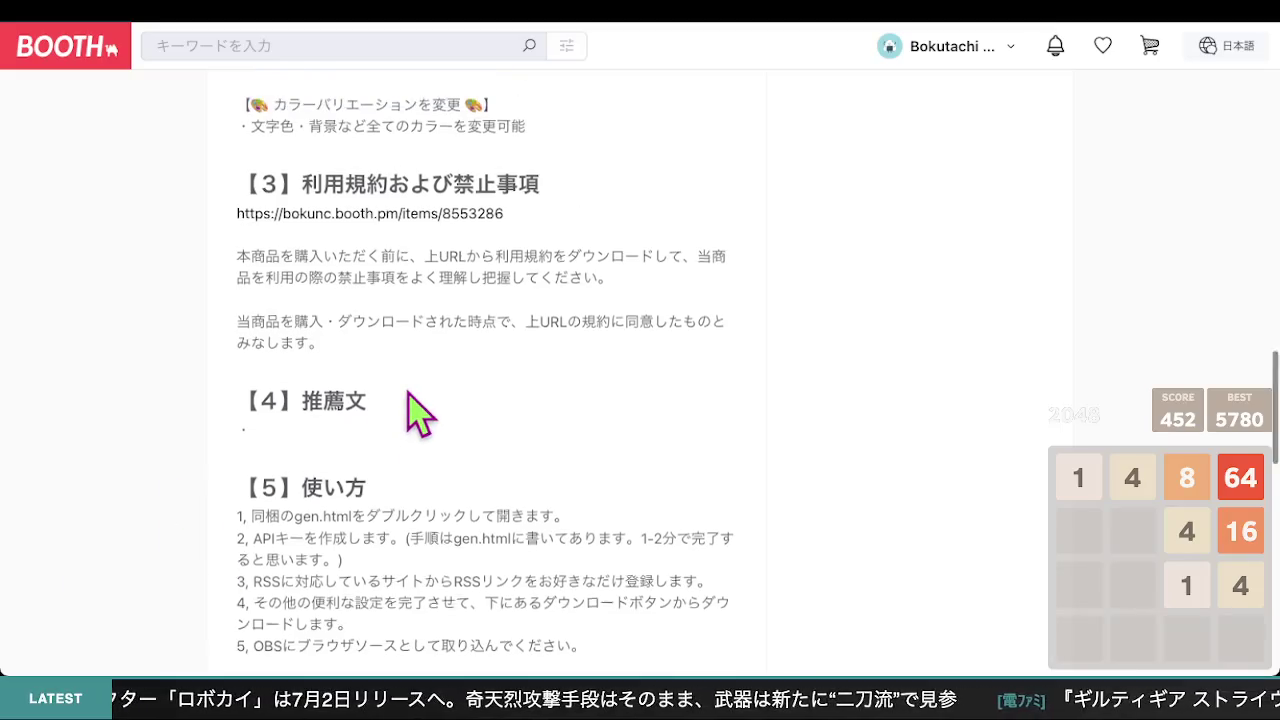
pyautogui.scroll(5, 382, 418)
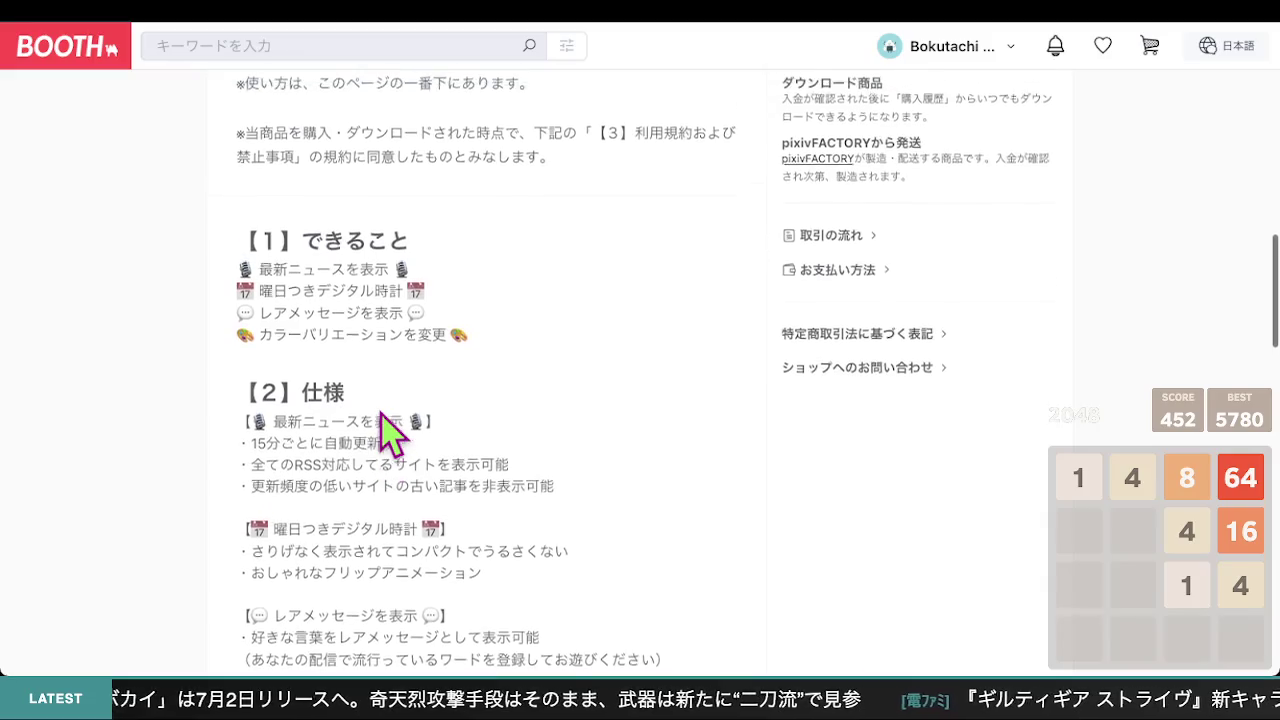
pyautogui.scroll(-7, 392, 432)
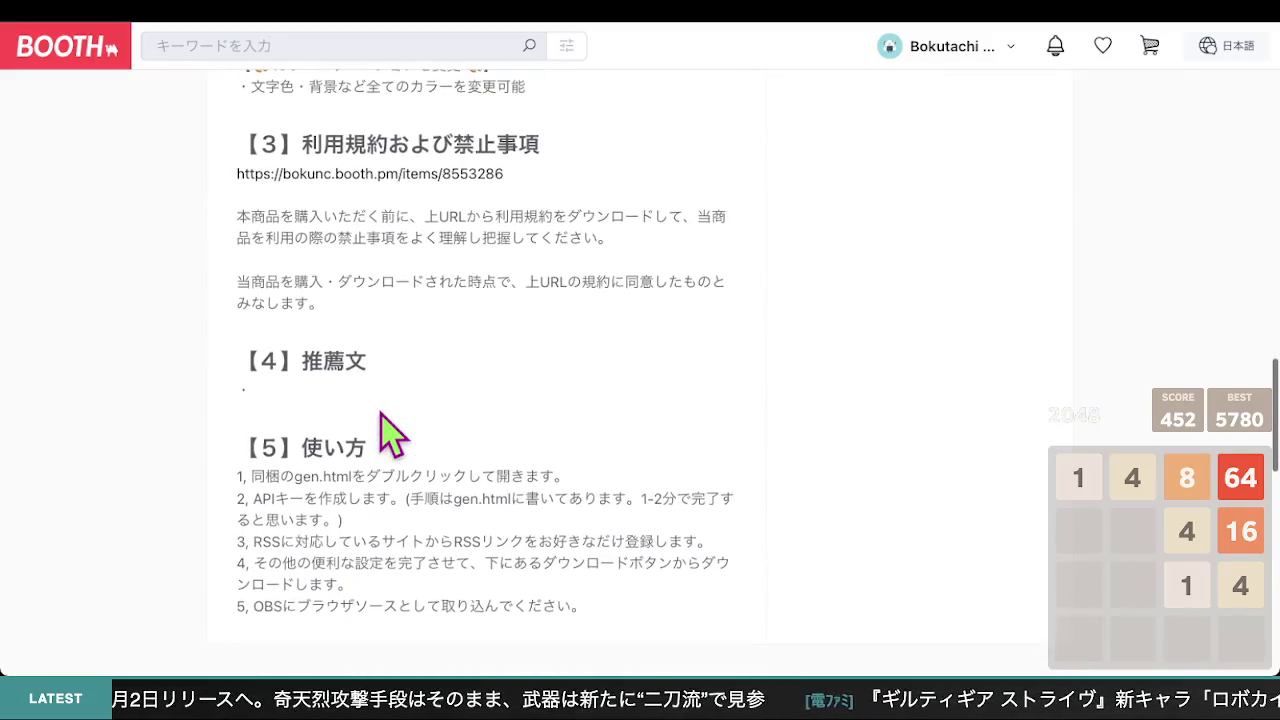
pyautogui.scroll(-2, 392, 432)
pyautogui.scroll(1, 391, 357)
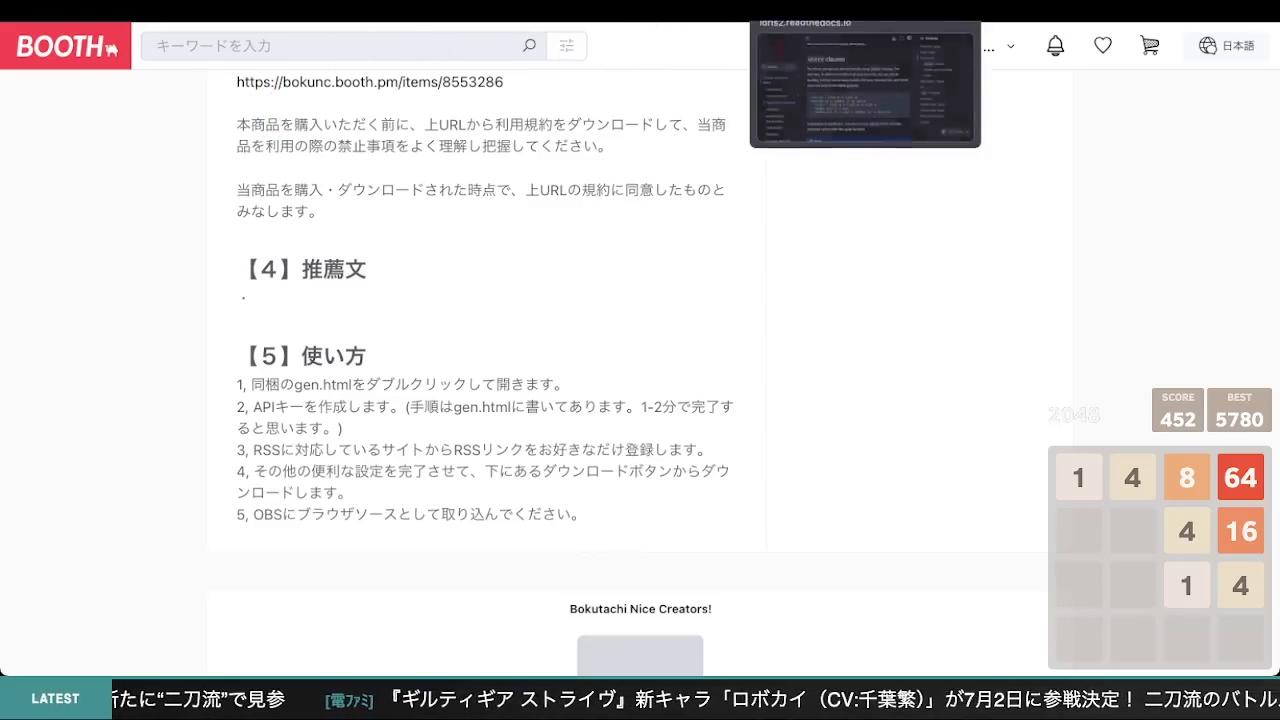
# In the item editor, replace the 【4】推薦文 body text's placeholder dot with 「」
pyautogui.click(790, 12)
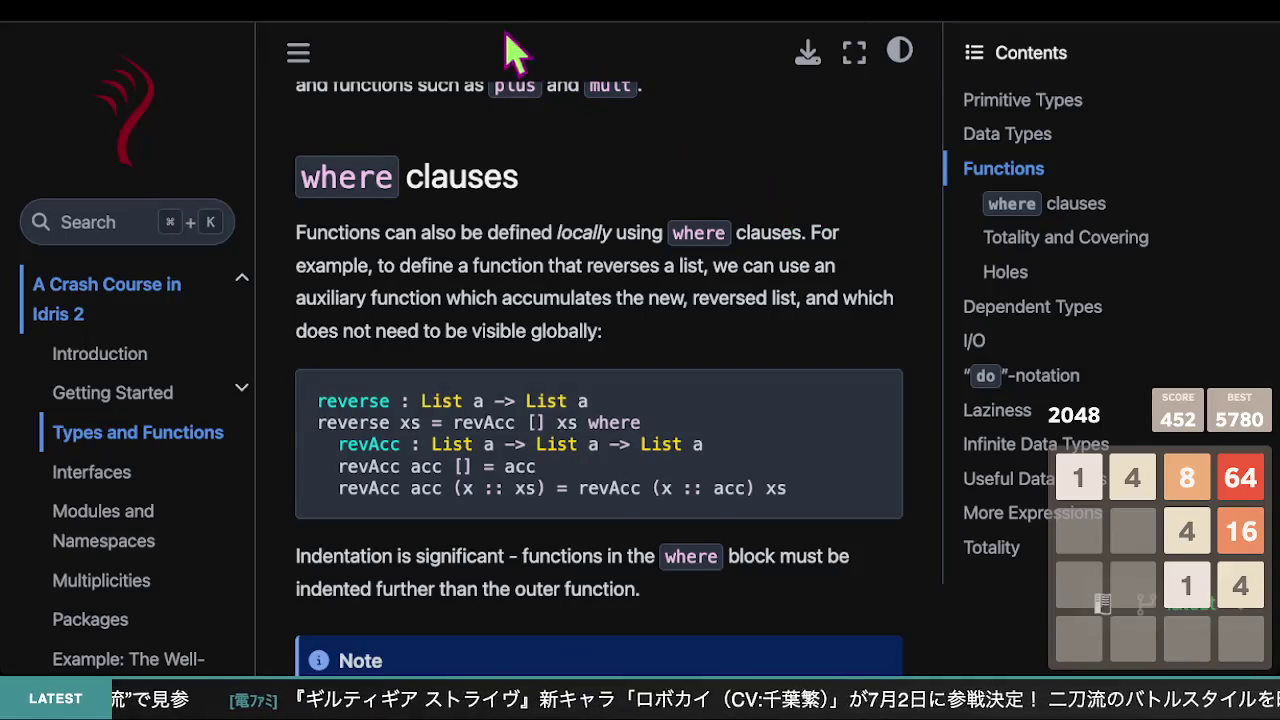
pyautogui.click(540, 10)
pyautogui.scroll(-10, 414, 337)
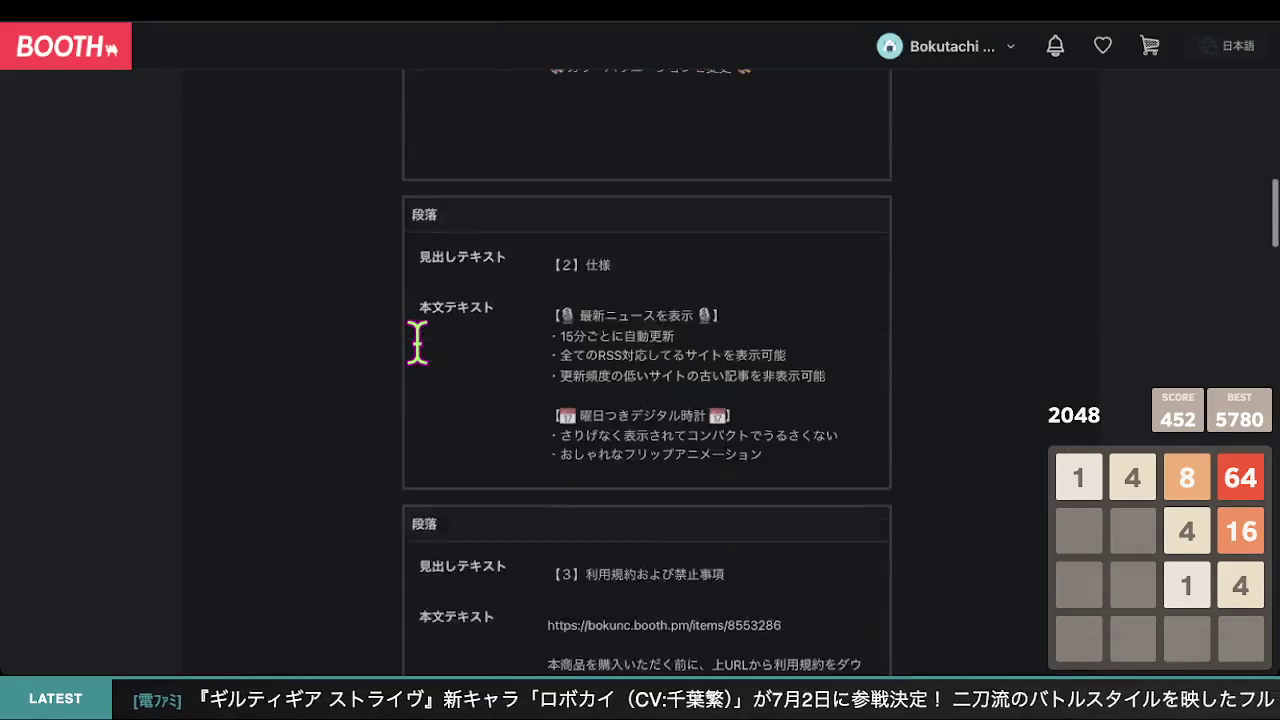
pyautogui.click(595, 322)
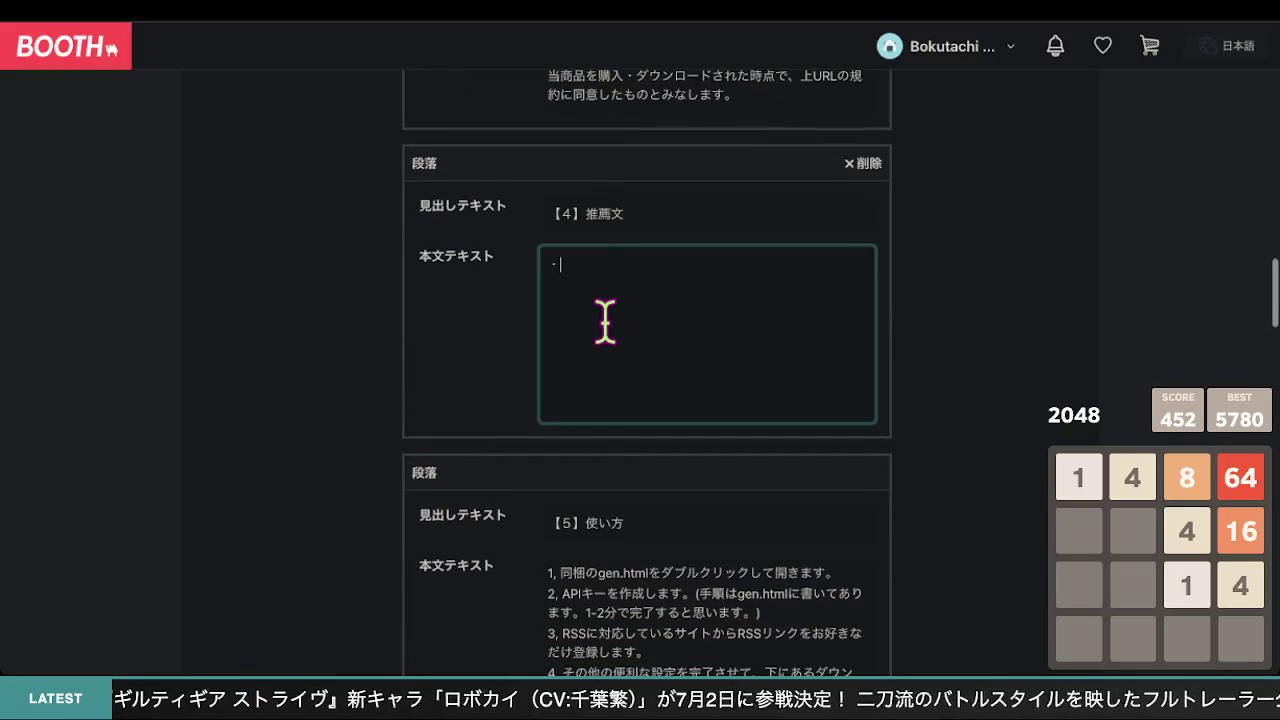
pyautogui.write('「」')
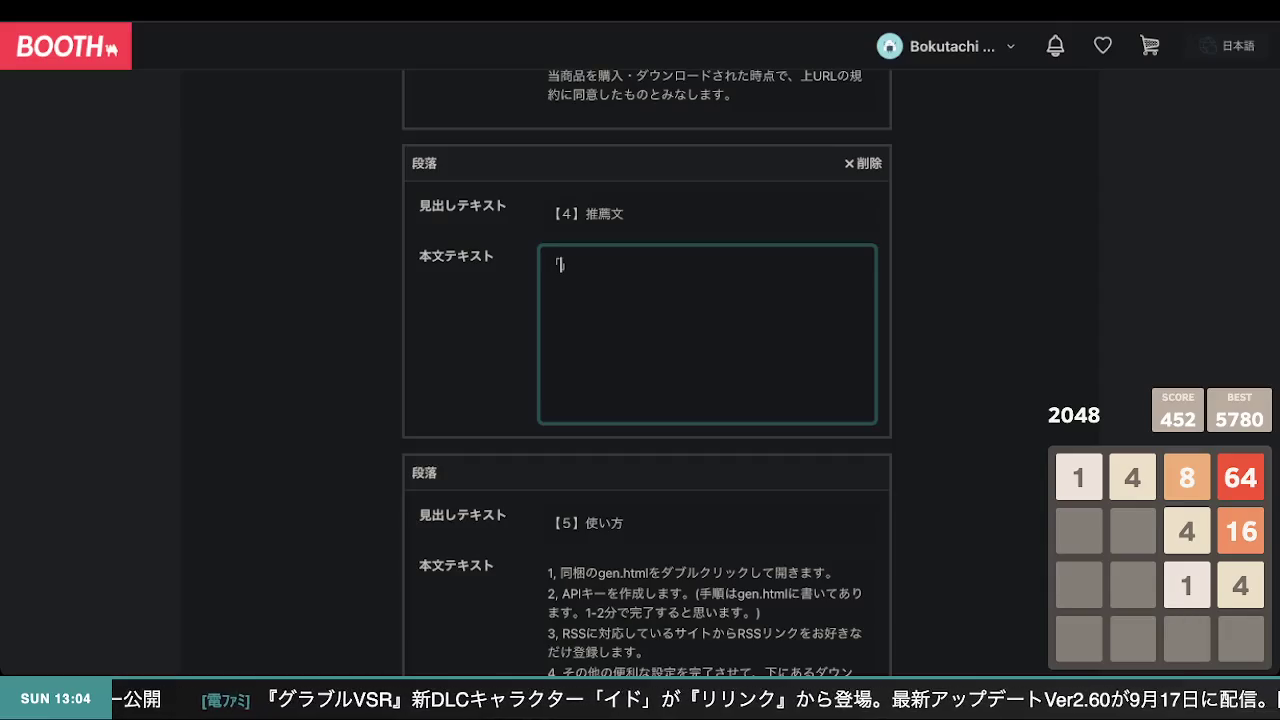
pyautogui.scroll(-1, 700, 250)
# Check how the 【3】–【5】 description sections read on the published product page, then return to the editor
pyautogui.moveTo(800, 10)
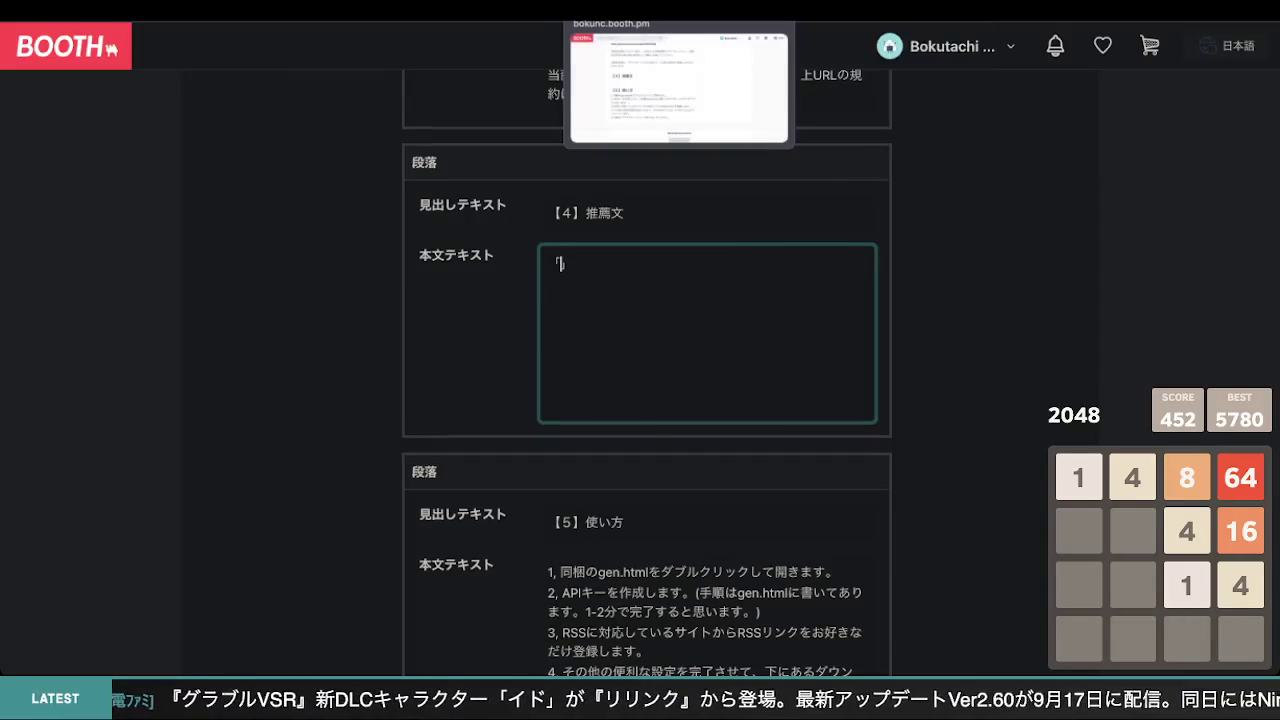
pyautogui.click(638, 8)
pyautogui.scroll(5, 478, 298)
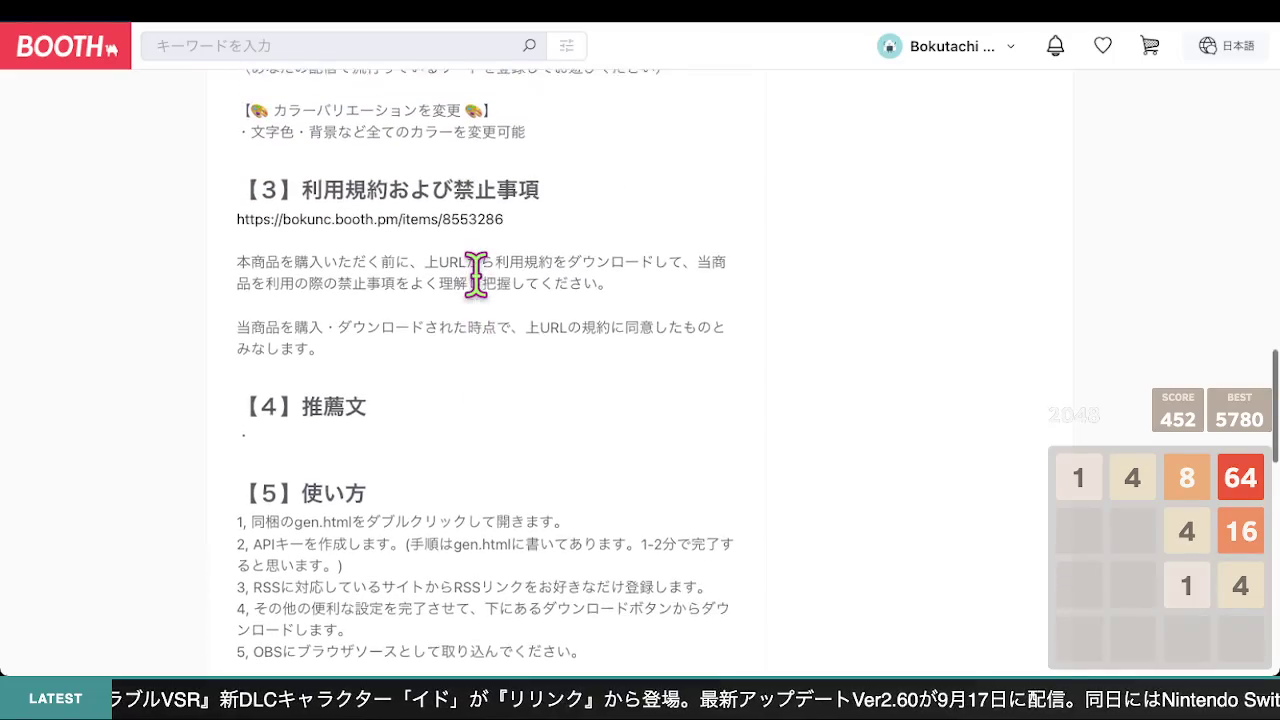
pyautogui.scroll(8, 478, 298)
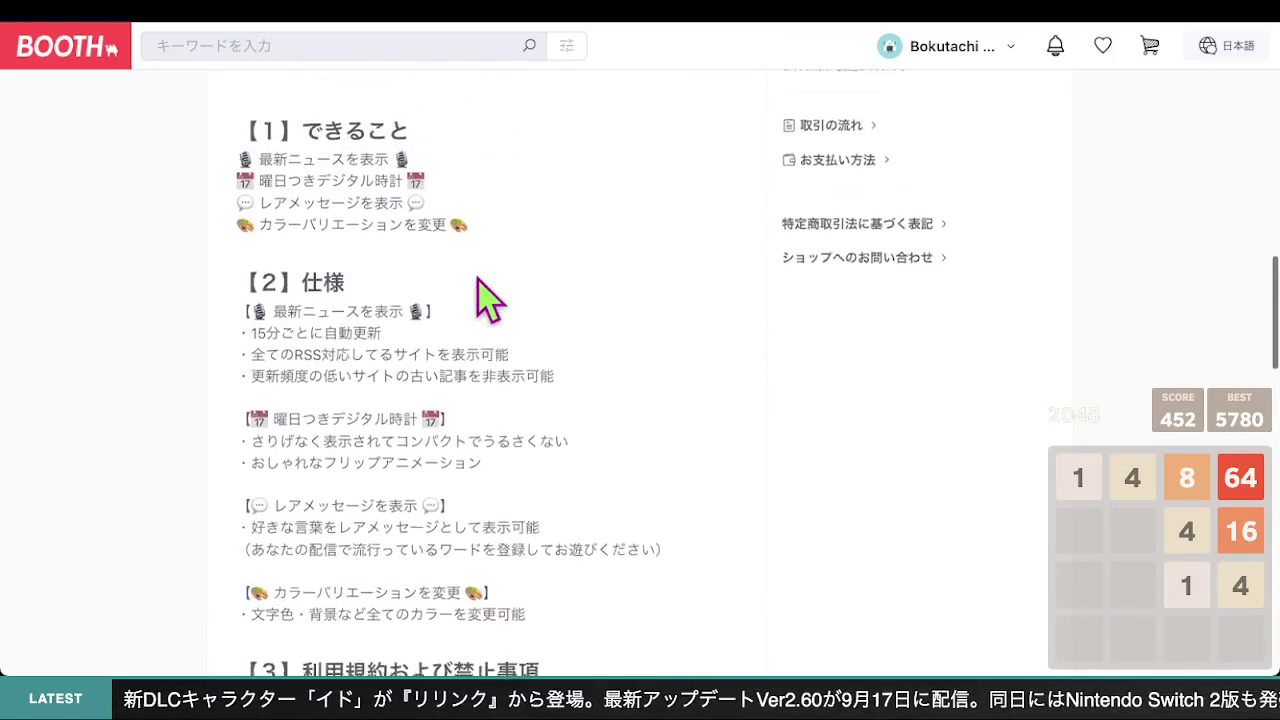
pyautogui.scroll(6, 478, 298)
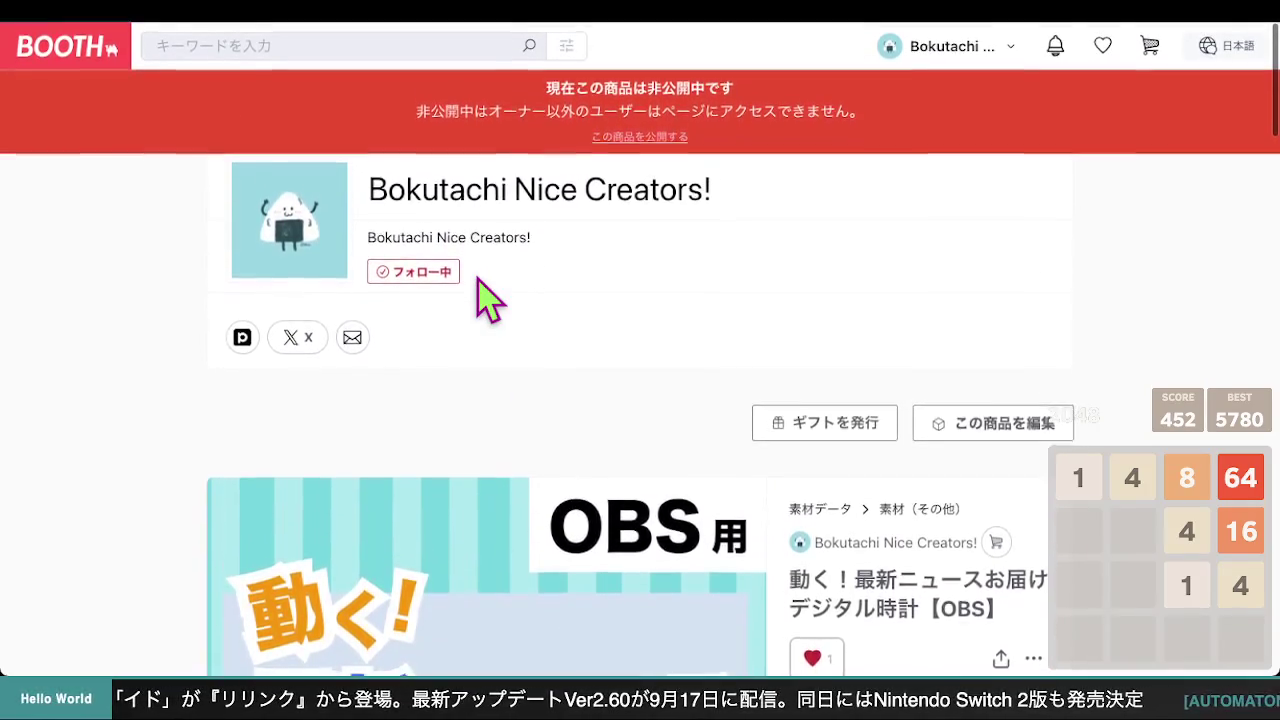
pyautogui.scroll(-12, 478, 282)
pyautogui.scroll(-1, 476, 270)
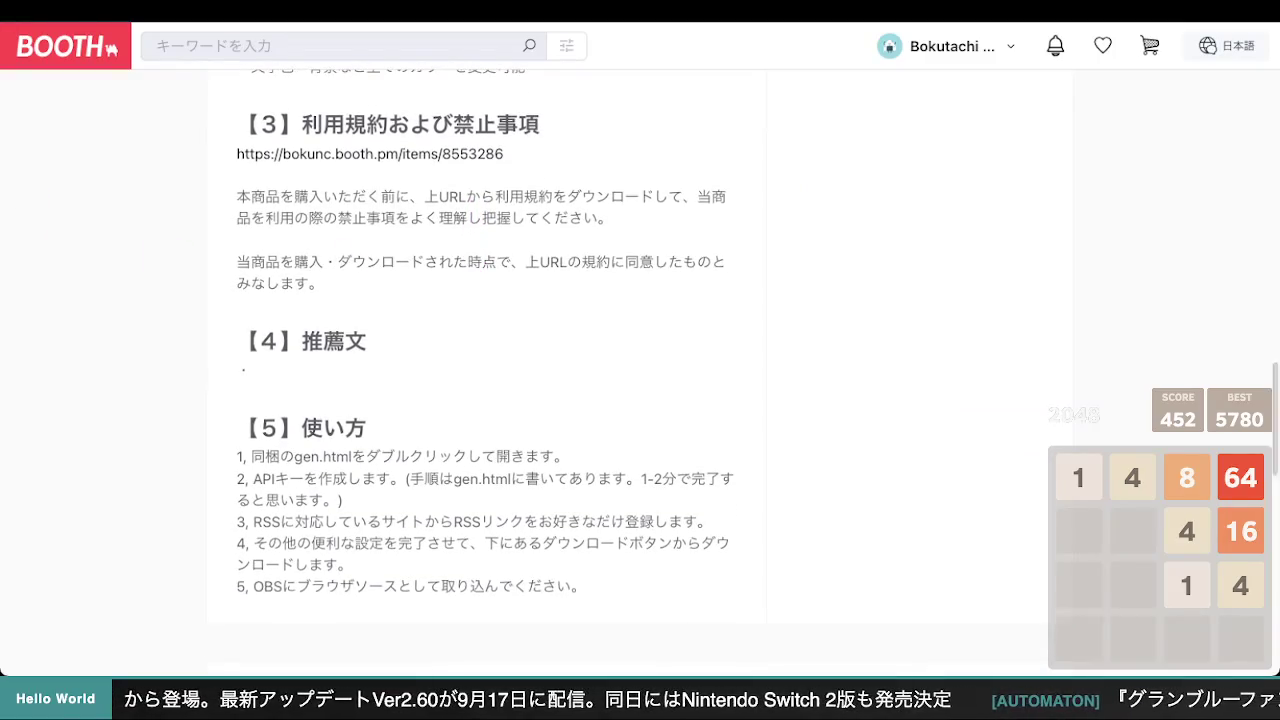
pyautogui.hotkey('ctrl', 'Tab')
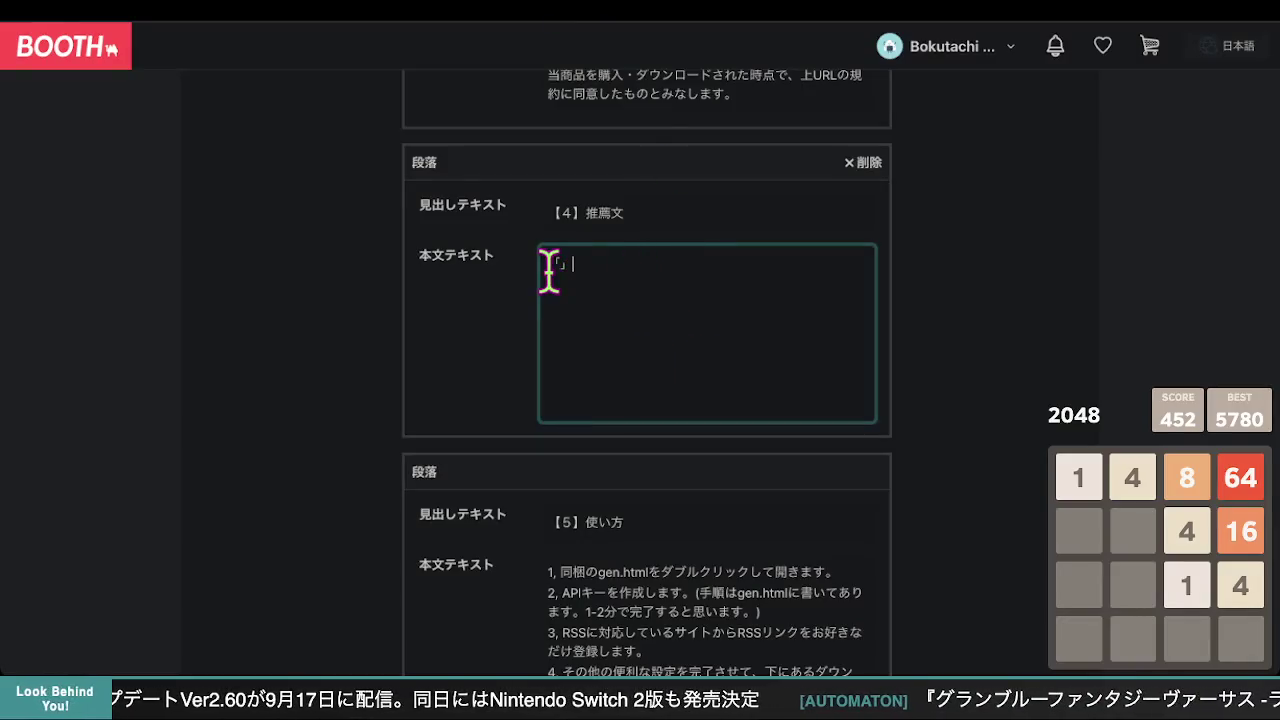
# After the 「」 brackets, add the note (使用歴:1年未満) followed by the reviewer's name with さん
pyautogui.write('」')
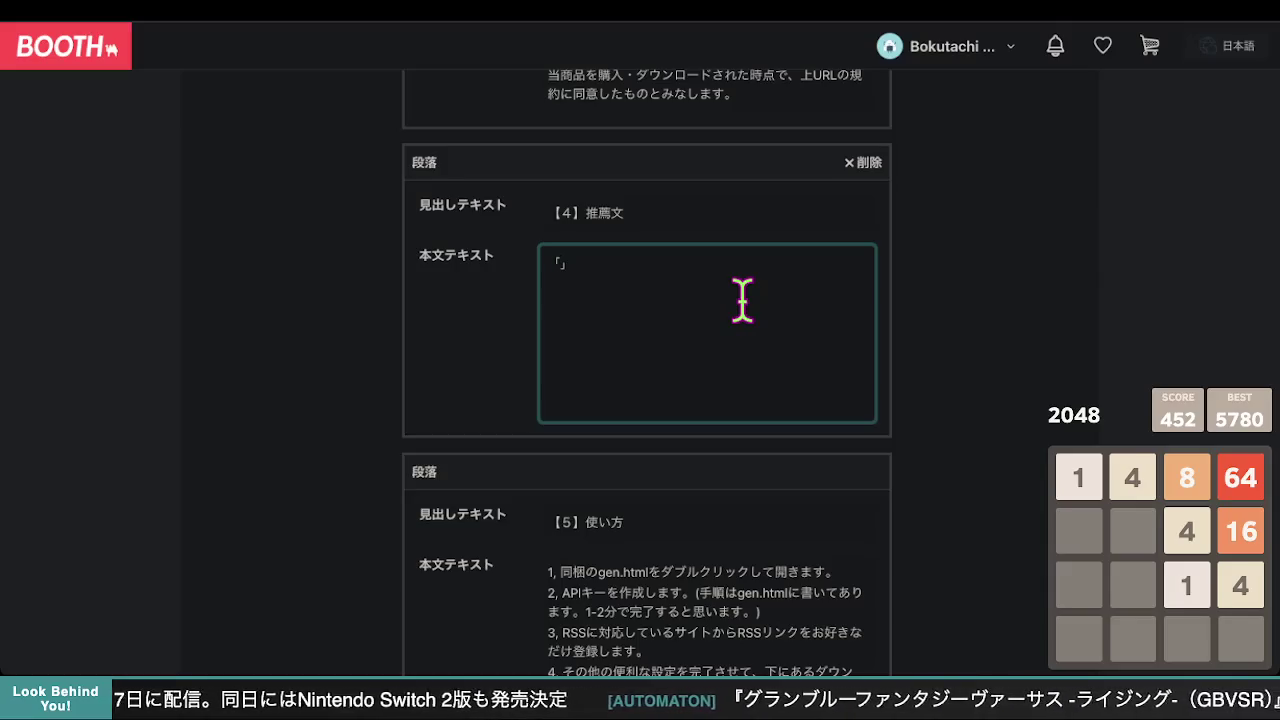
pyautogui.click(723, 257)
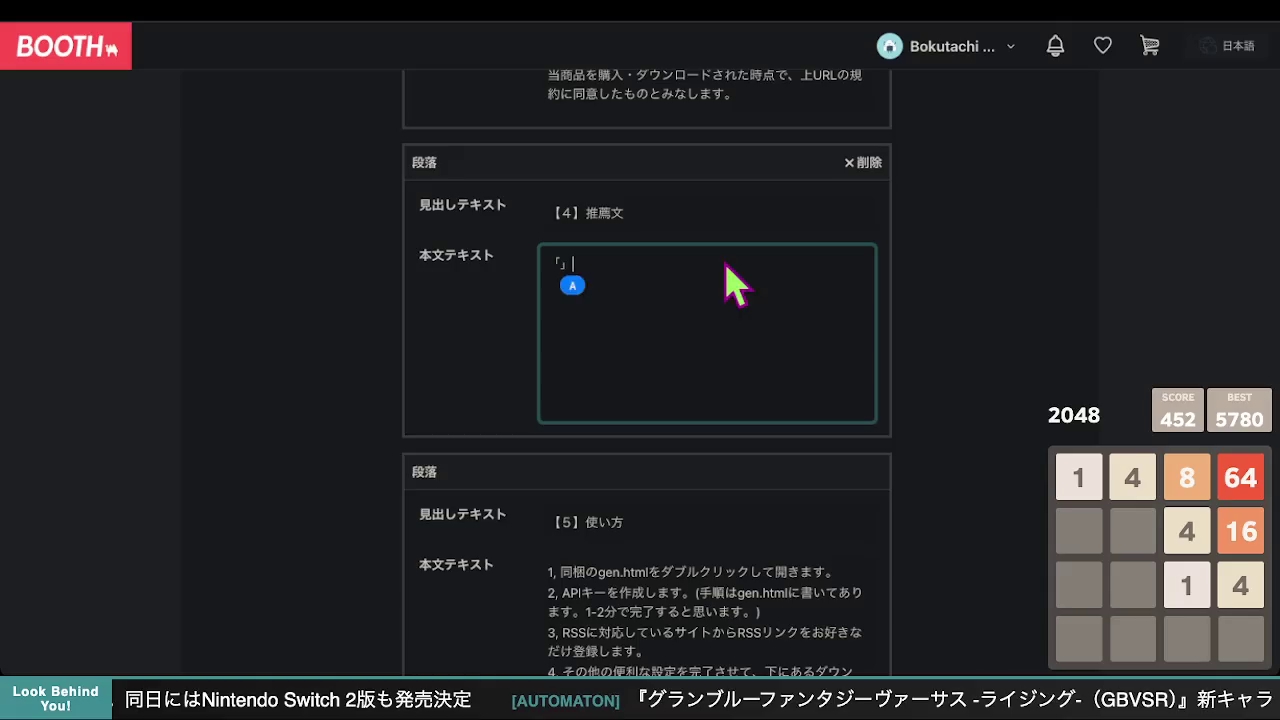
pyautogui.write('()')
pyautogui.write('しよう')
pyautogui.press('space')
pyautogui.press('Return')
pyautogui.hotkey('ctrl', 'space')
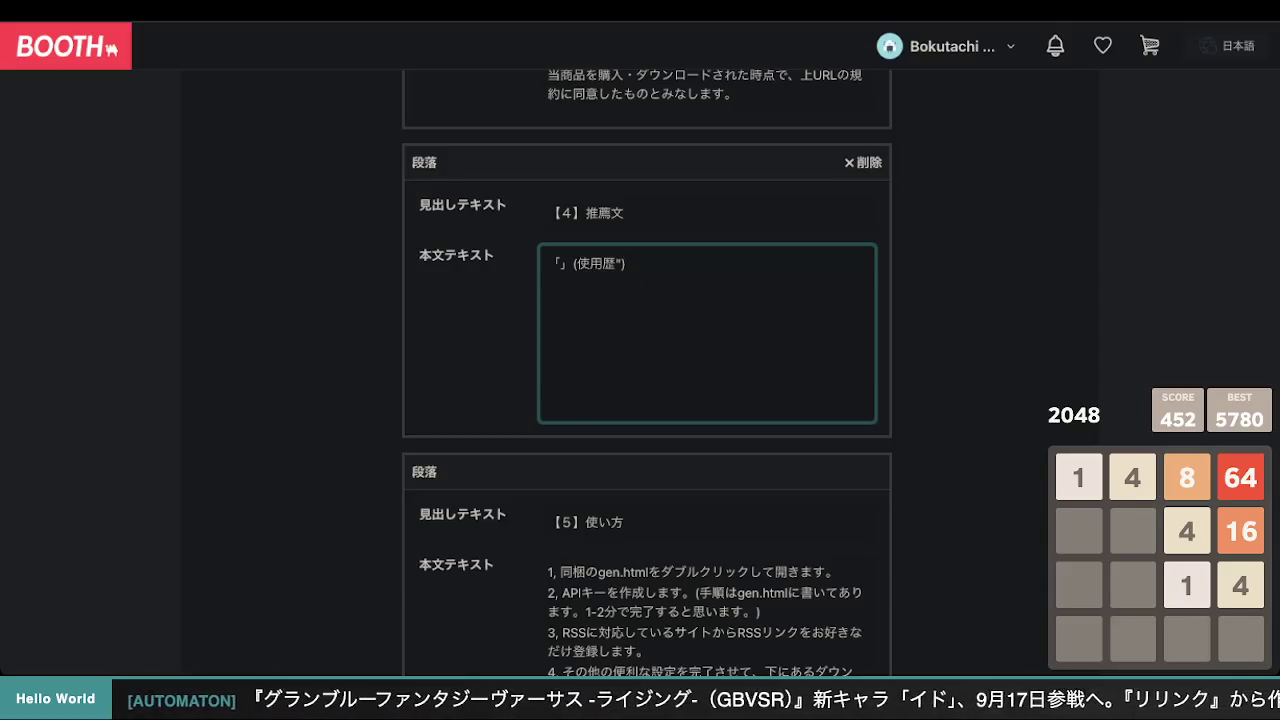
pyautogui.write(':')
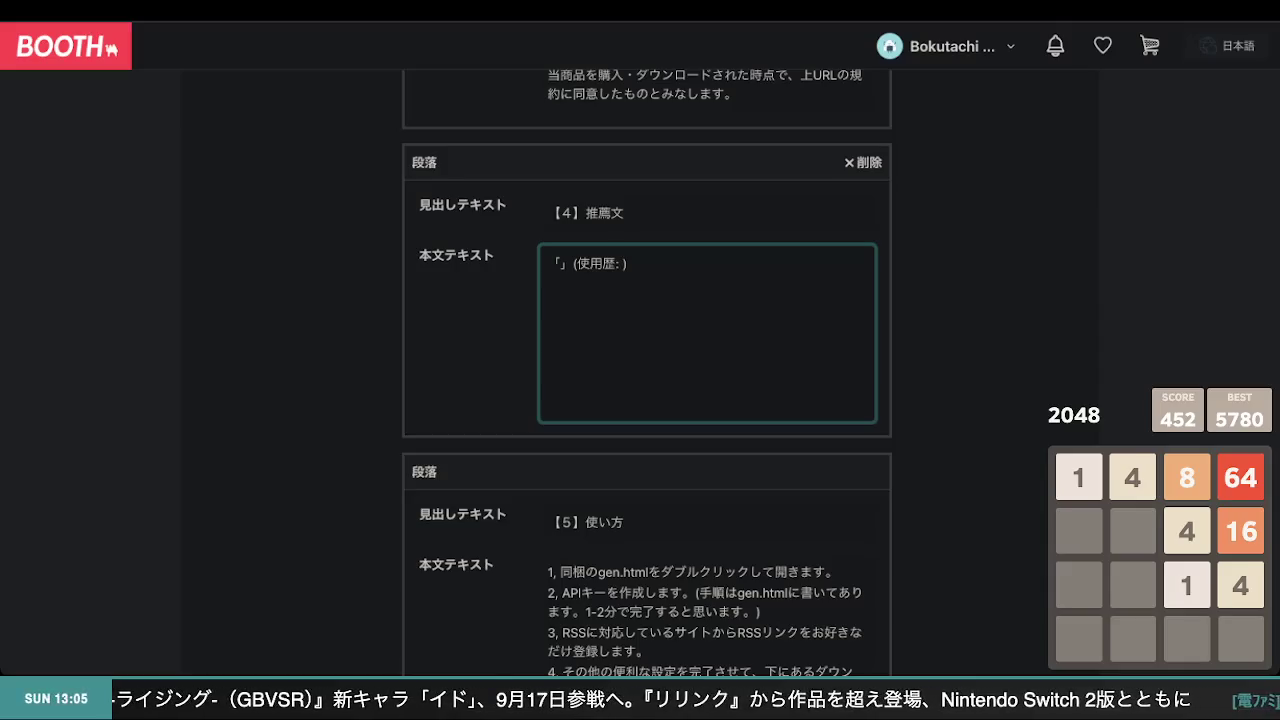
pyautogui.write('1')
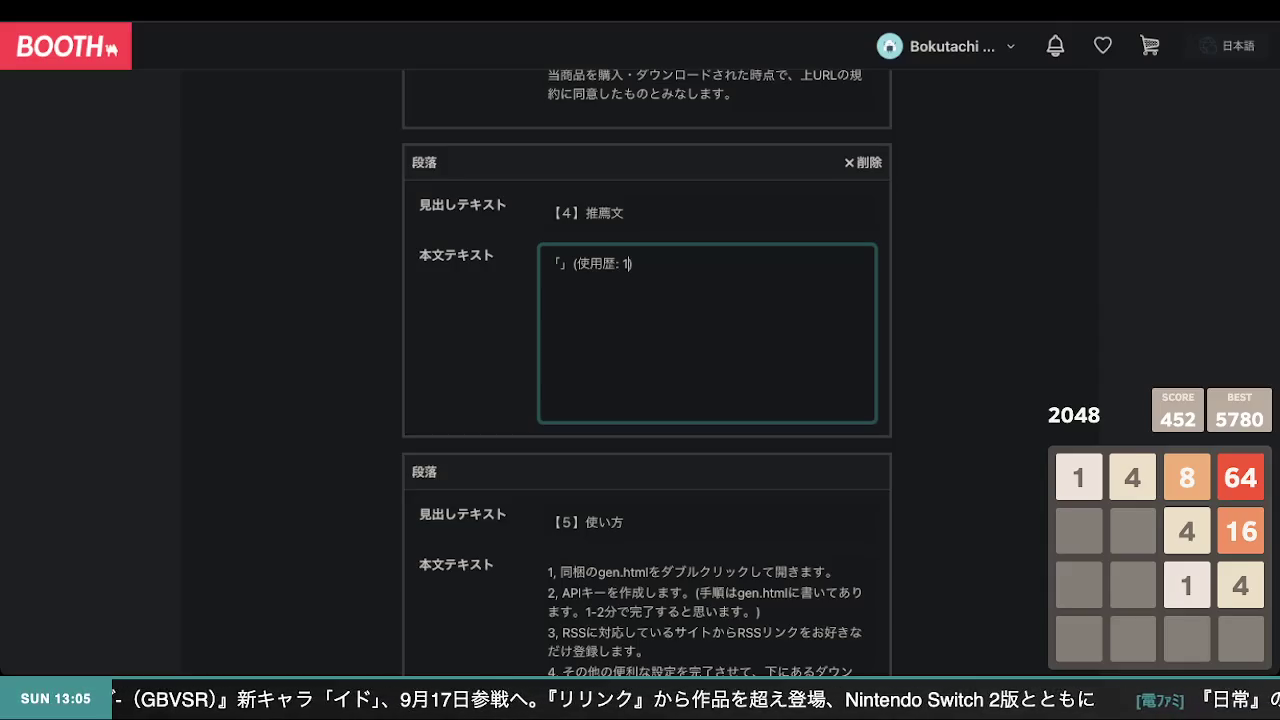
pyautogui.write('年未満')
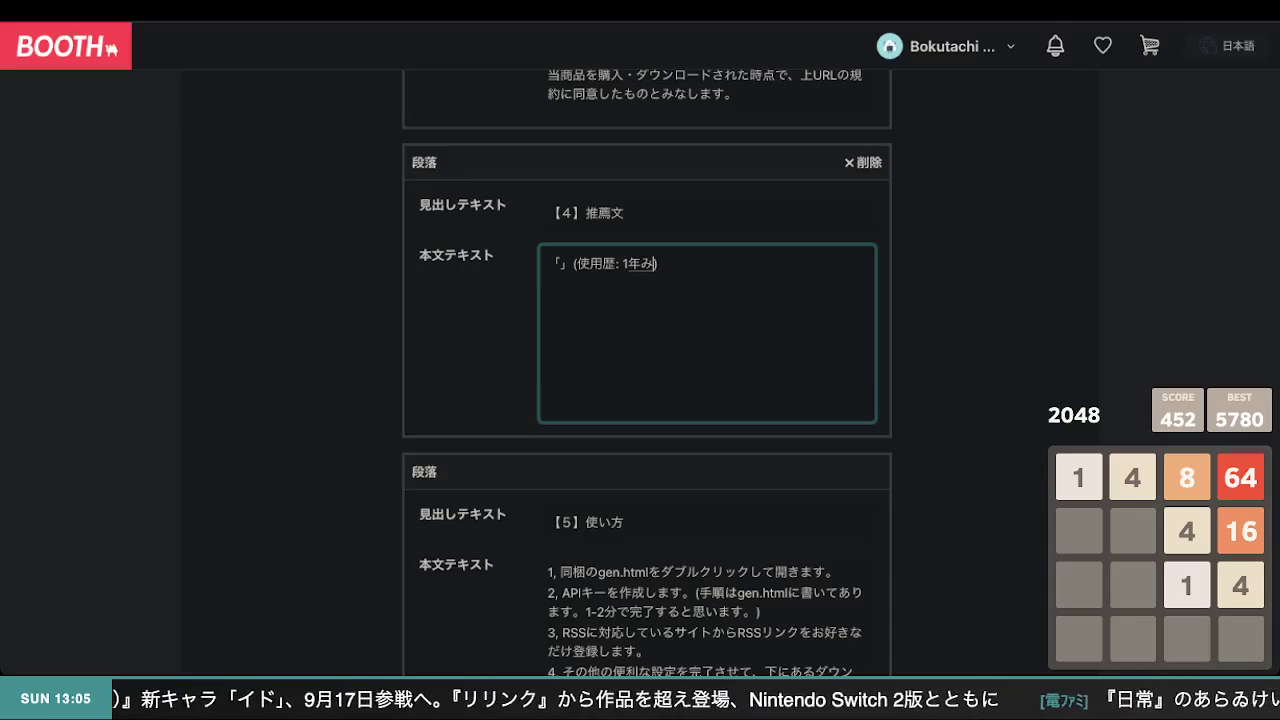
pyautogui.press('Return')
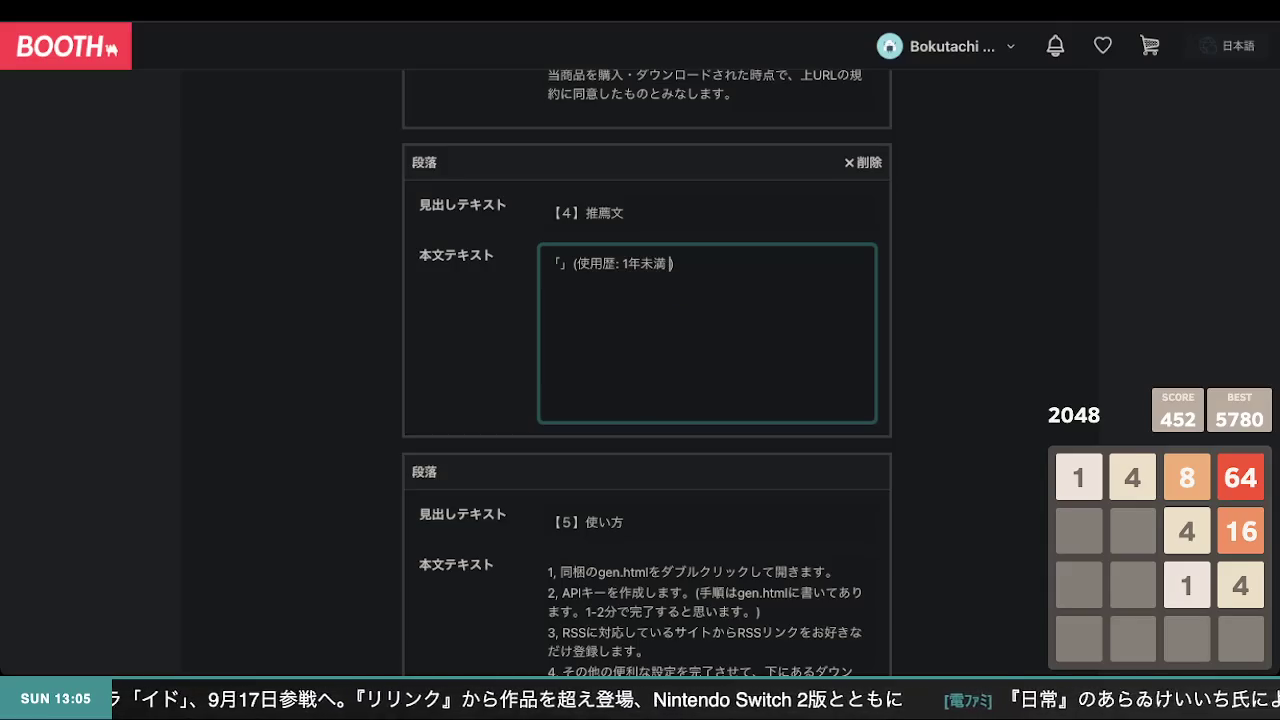
pyautogui.write('om')
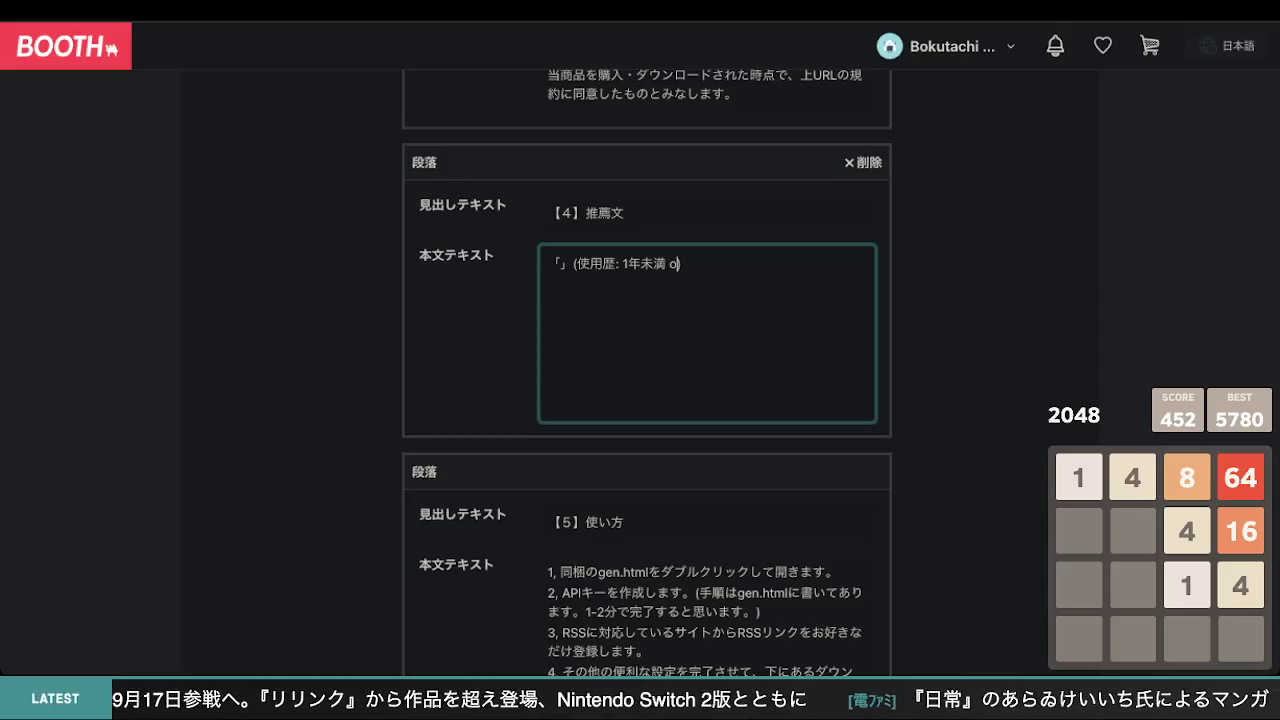
pyautogui.write('uさん')
pyautogui.press('Return')
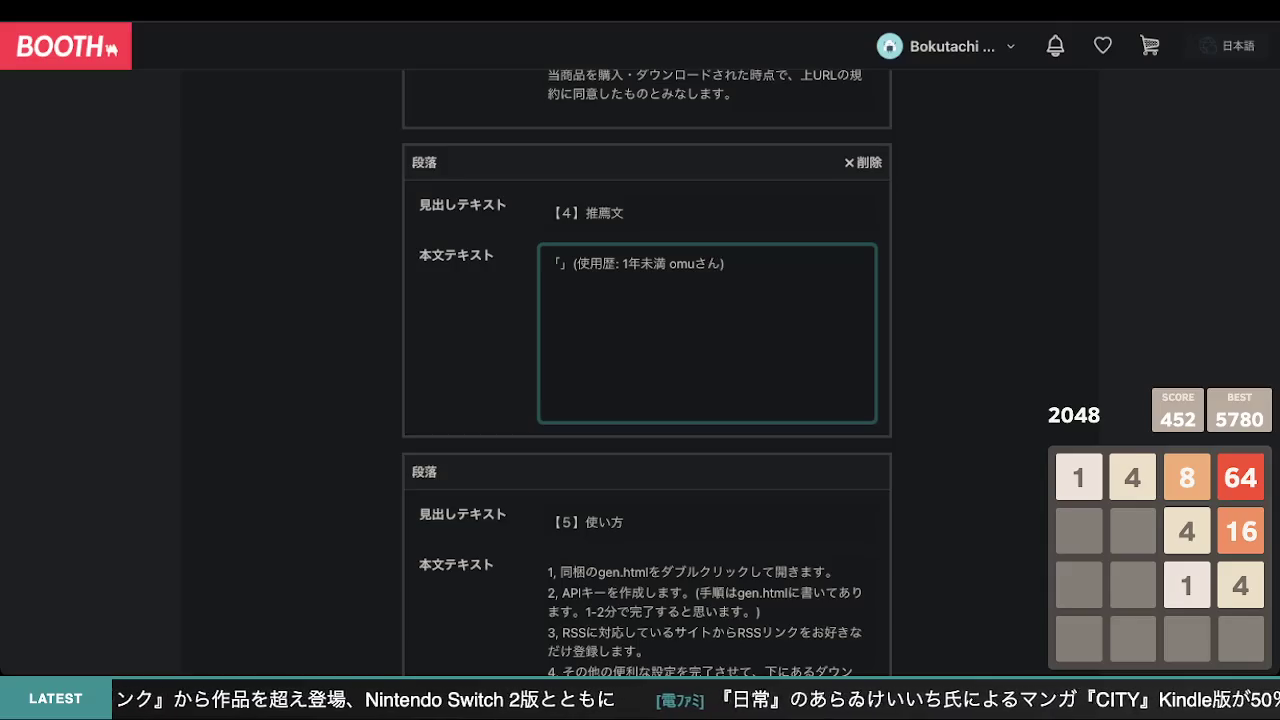
# Position the caret in the 推薦文 body text between the brackets and before the 1年未満 value
pyautogui.press('Up')
pyautogui.press('Right')
pyautogui.press('Right')
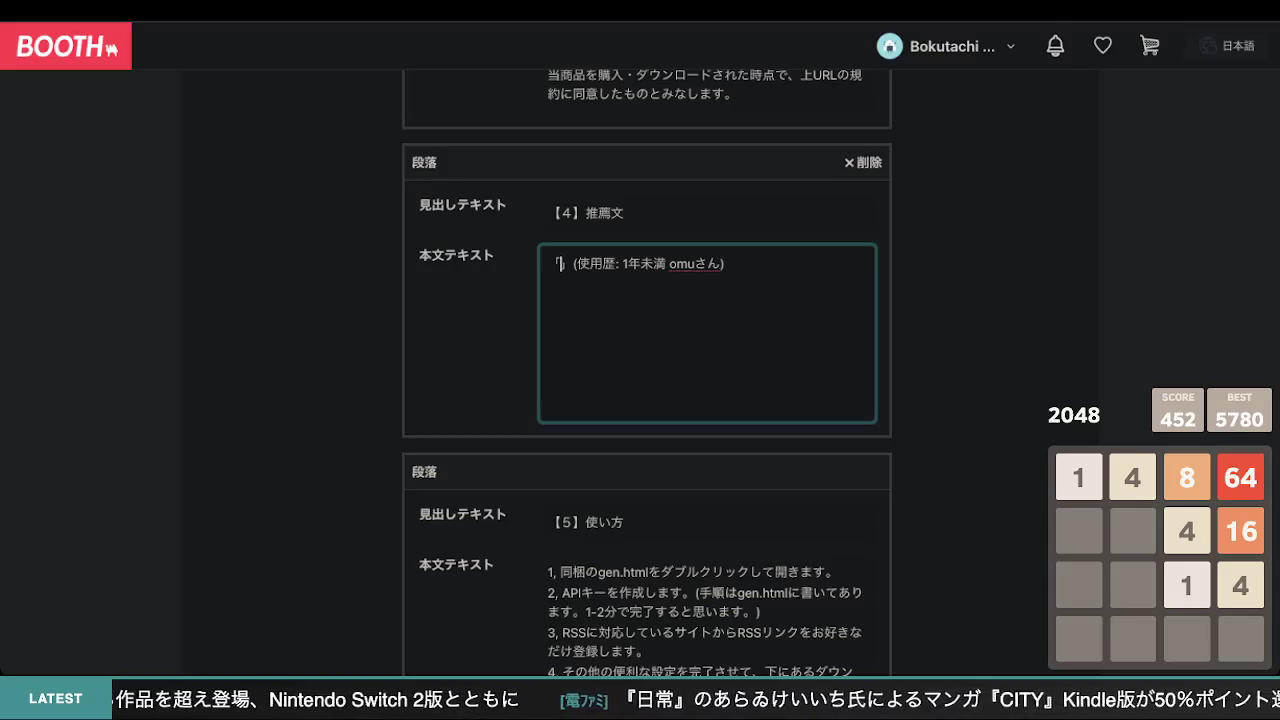
pyautogui.press('Right')
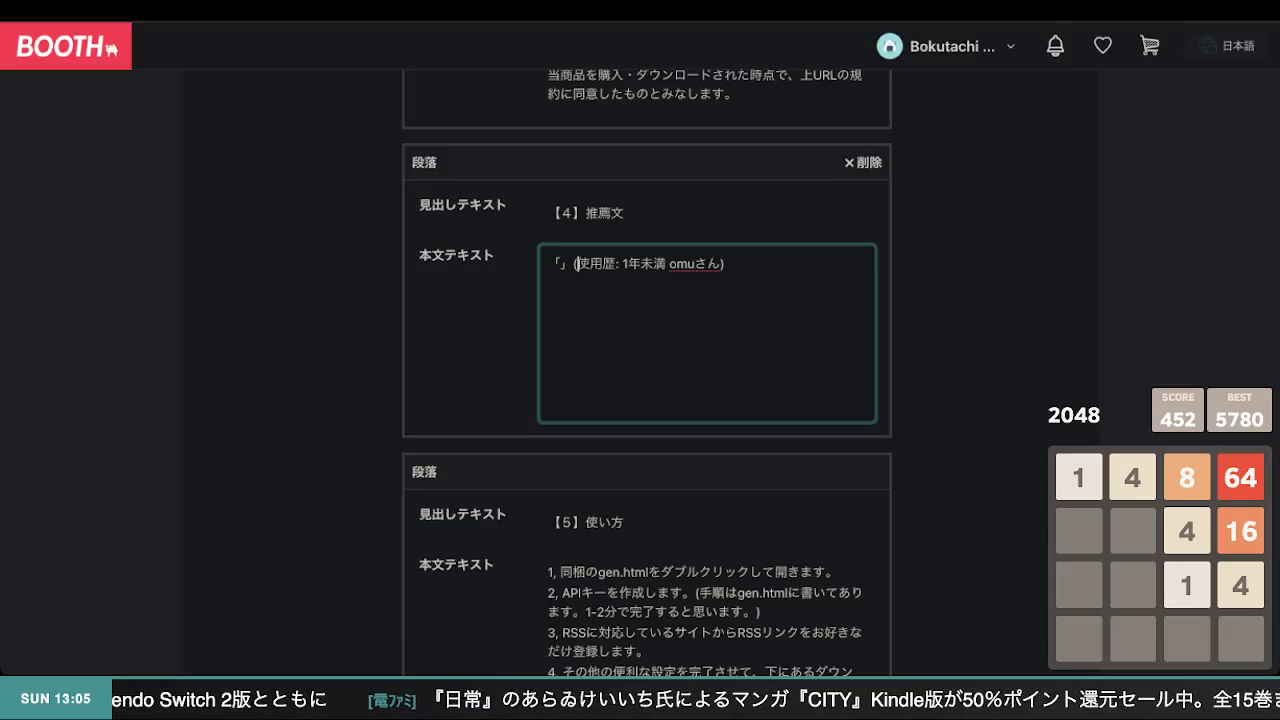
pyautogui.press('Left')
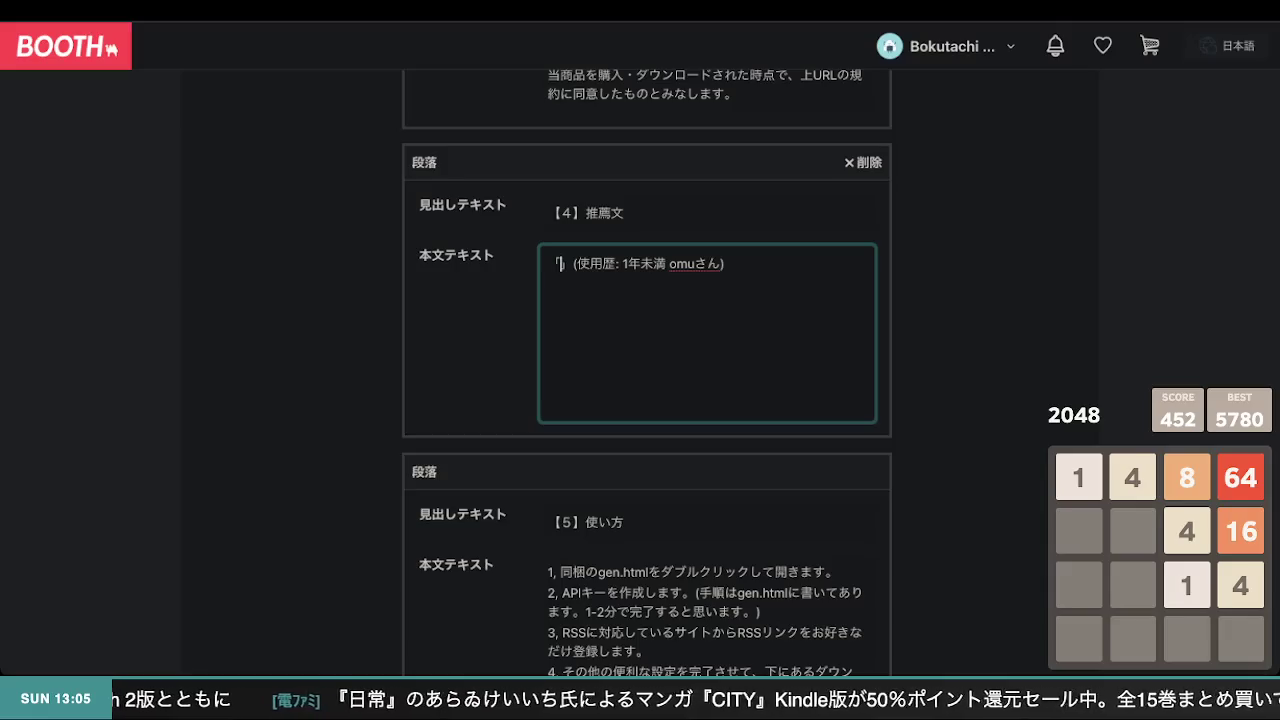
pyautogui.click(622, 266)
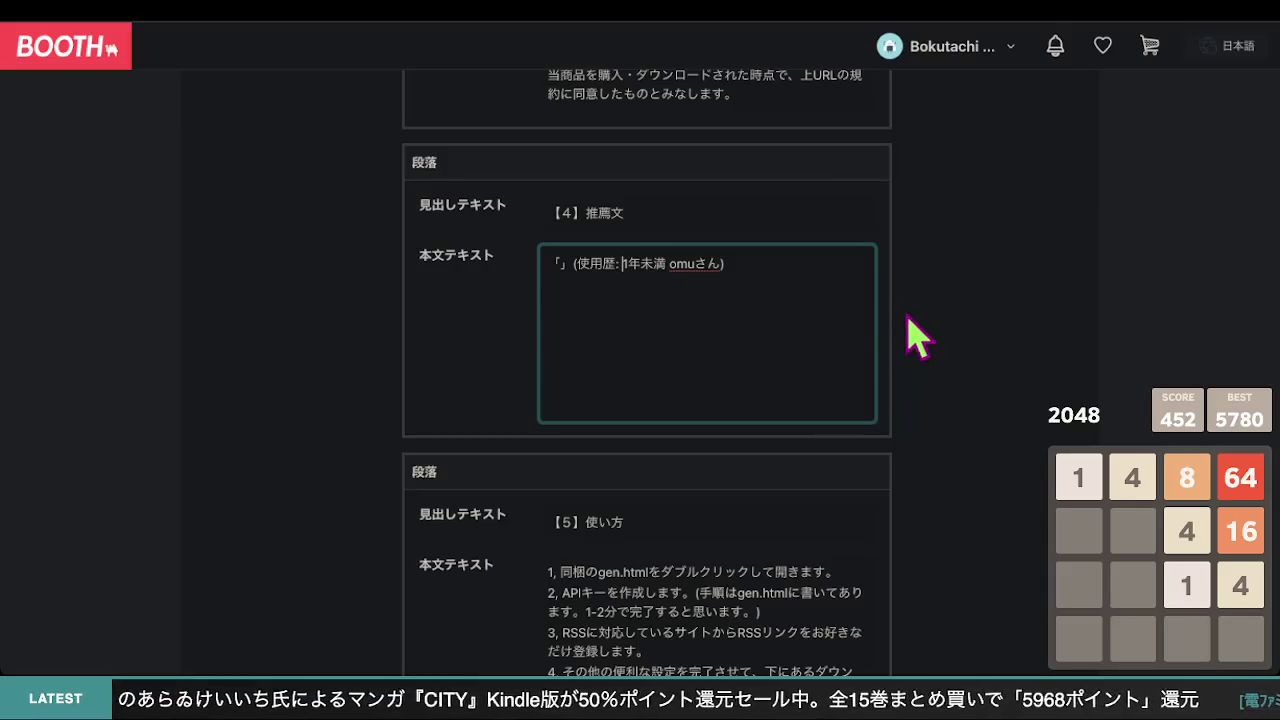
pyautogui.click(935, 300)
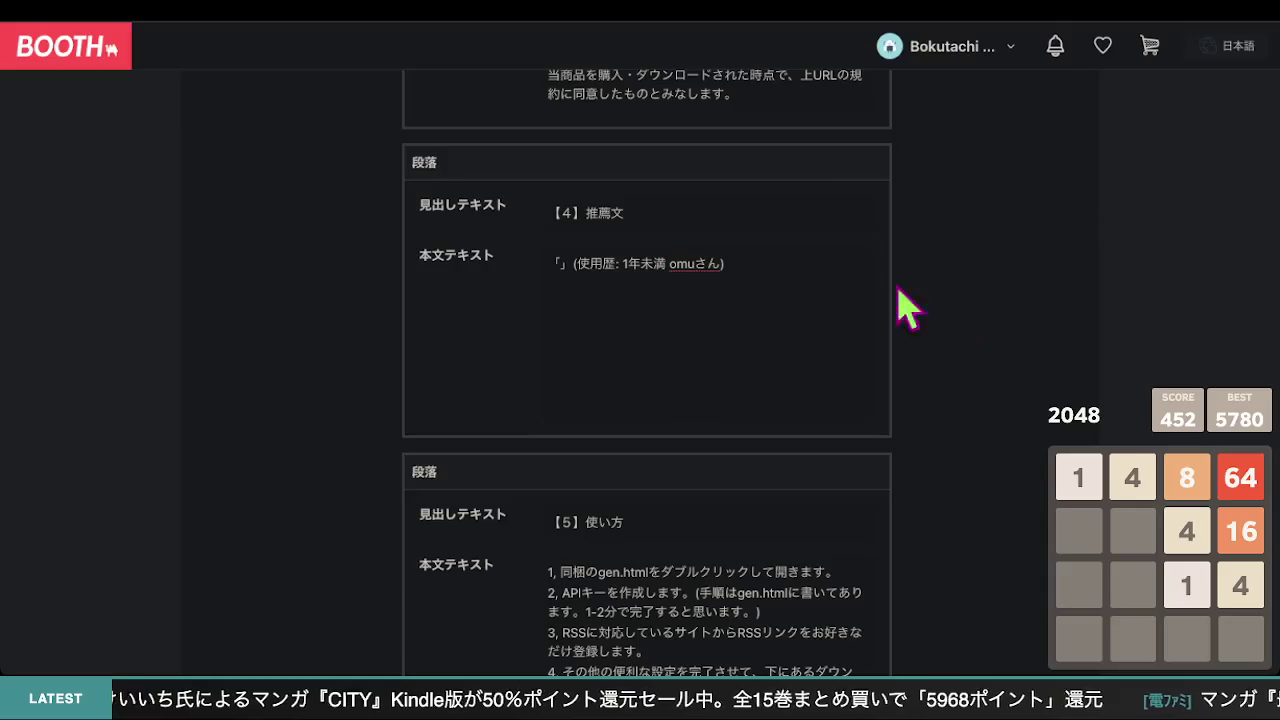
pyautogui.click(556, 264)
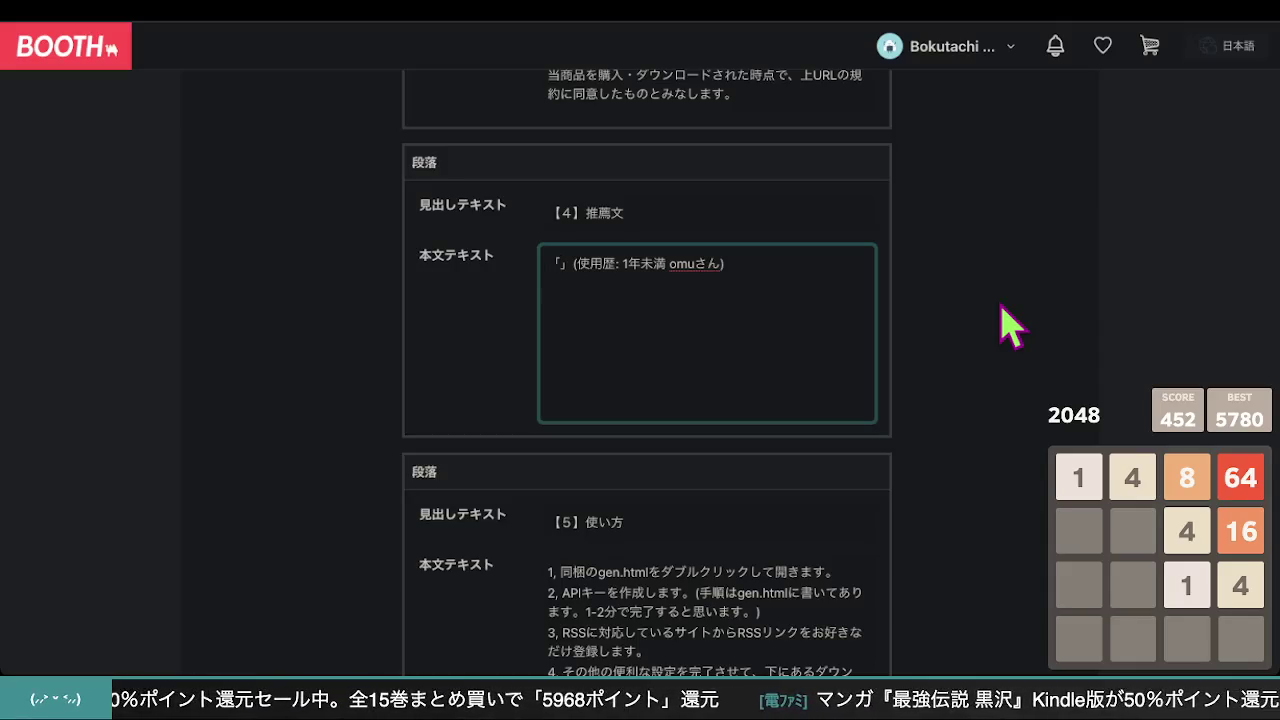
pyautogui.click(733, 646)
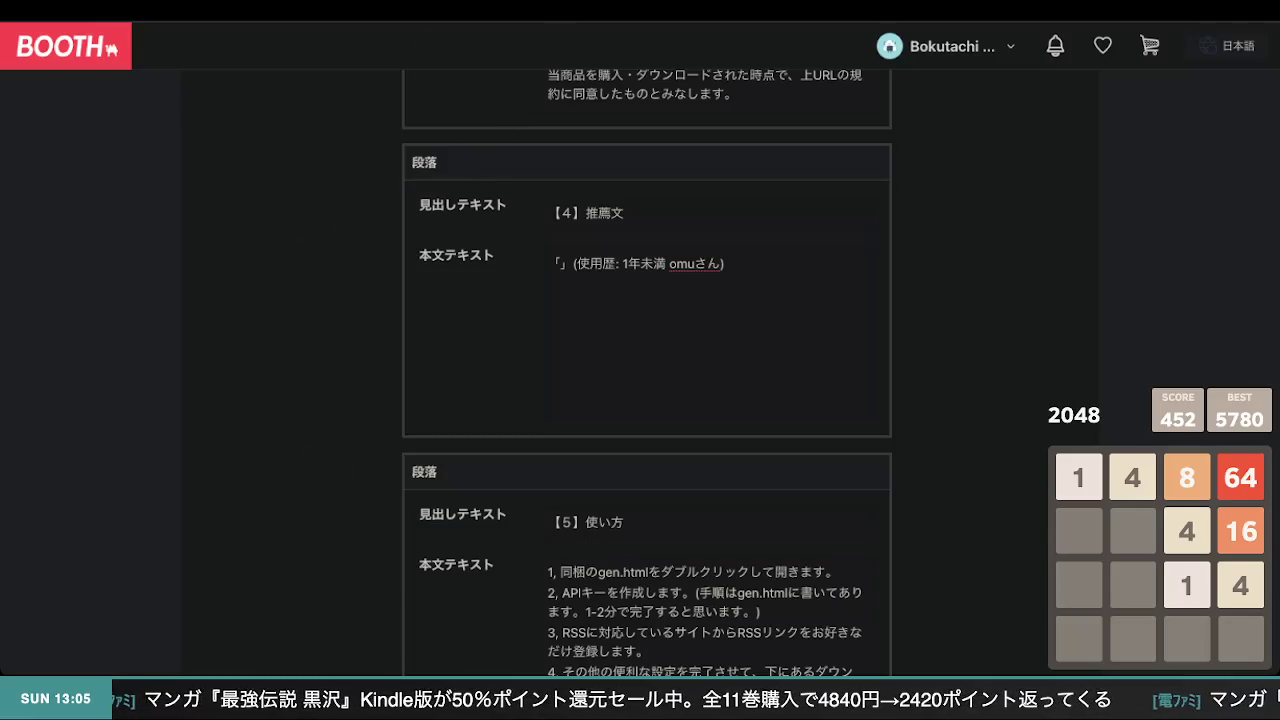
# Paste the recommendation quote into the 推薦文 body text and review the testimonial's wording
pyautogui.scroll(-1, 310, 366)
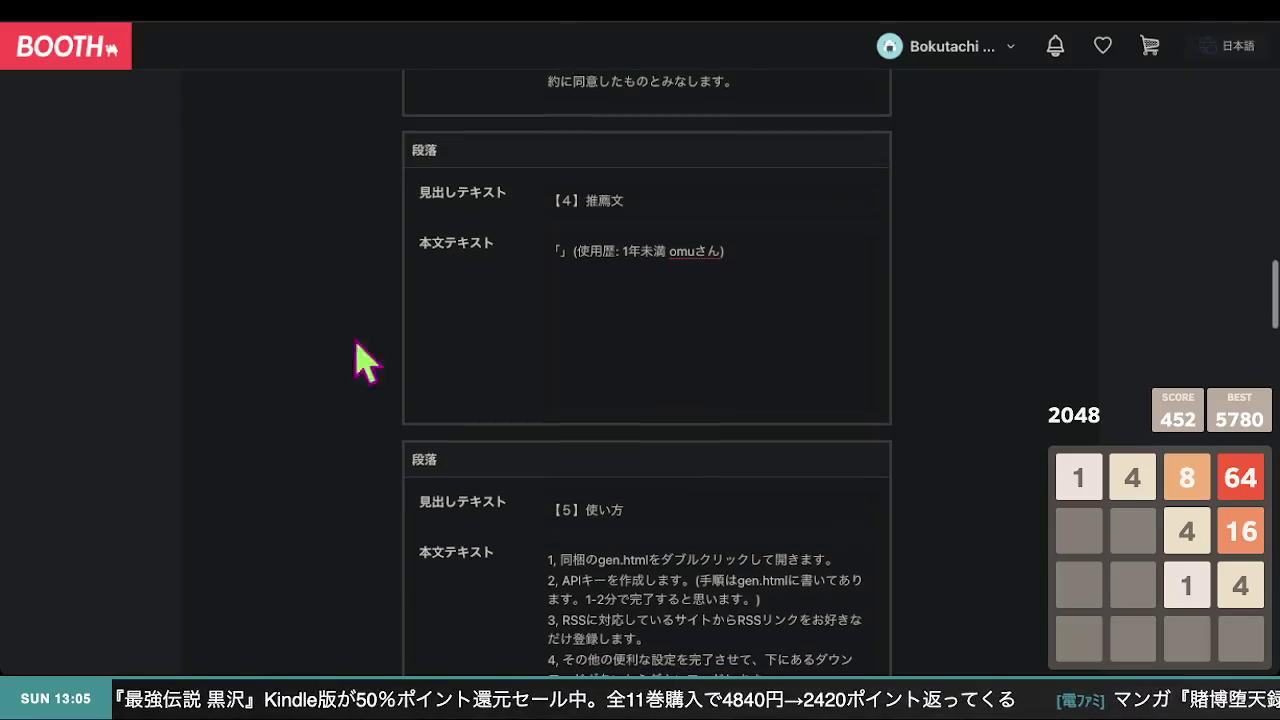
pyautogui.click(563, 253)
pyautogui.write('まるでテレビ番組のようなかっこいいニュースフィード… かわいい画面、かっこいい画面、シンプル画面…どんな画面にもばっちり合いますよ！')
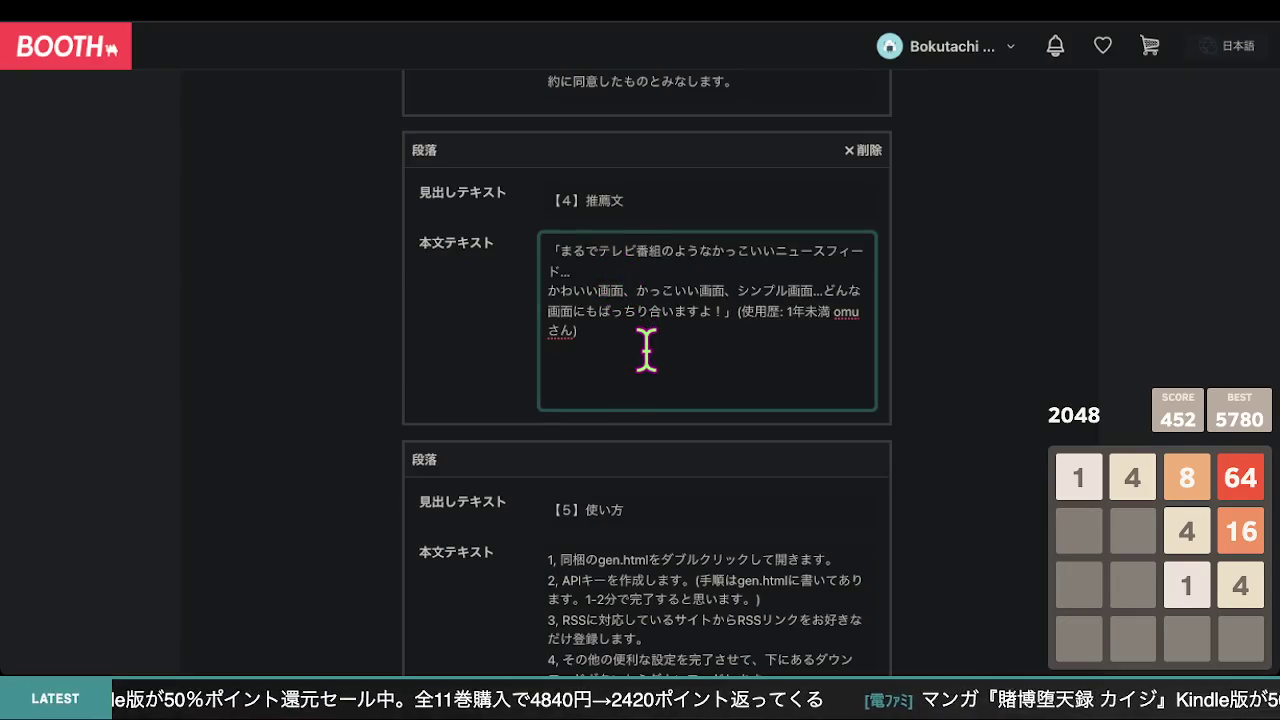
pyautogui.scroll(-1, 646, 352)
pyautogui.scroll(-1, 655, 352)
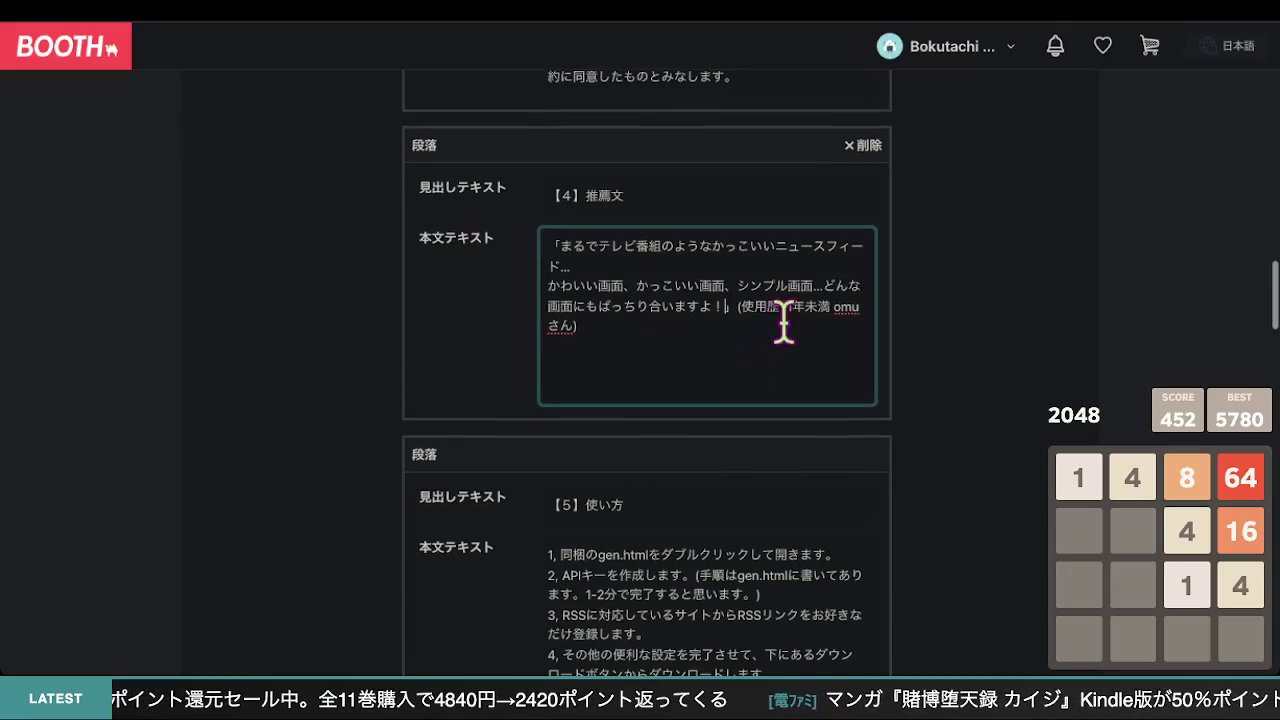
pyautogui.moveTo(830, 308); pyautogui.dragTo(788, 310)
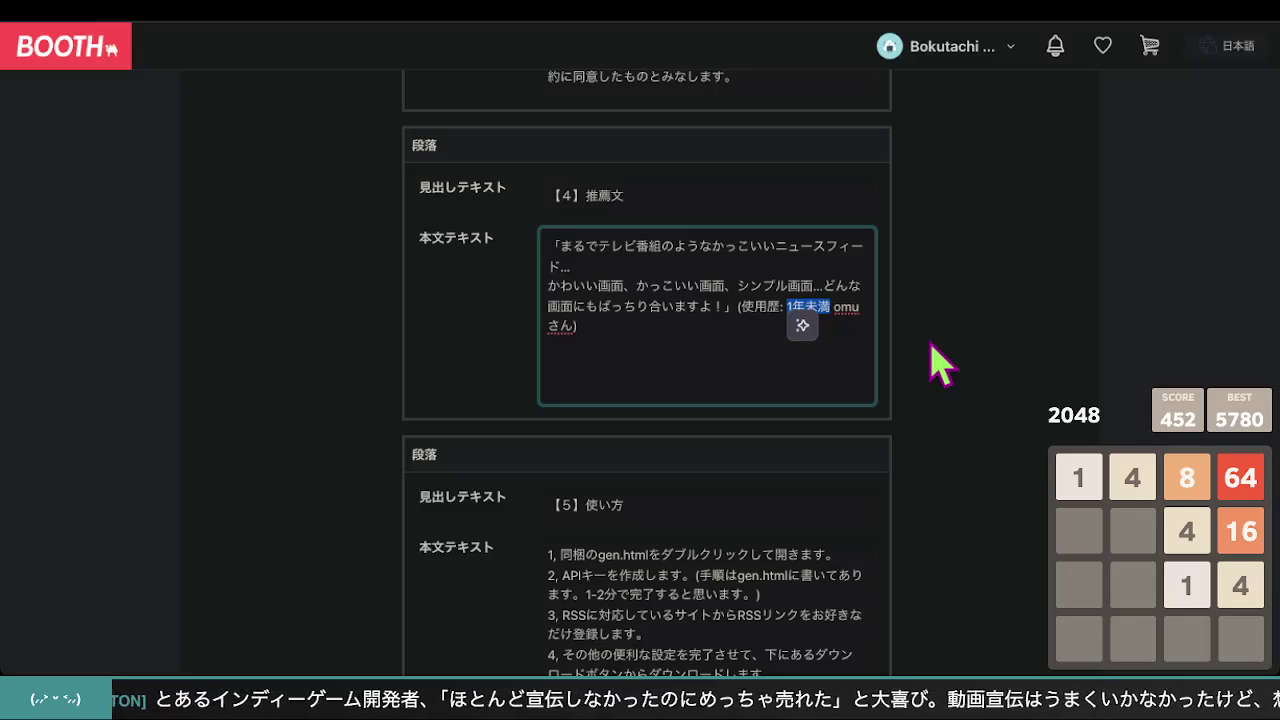
pyautogui.click(950, 370)
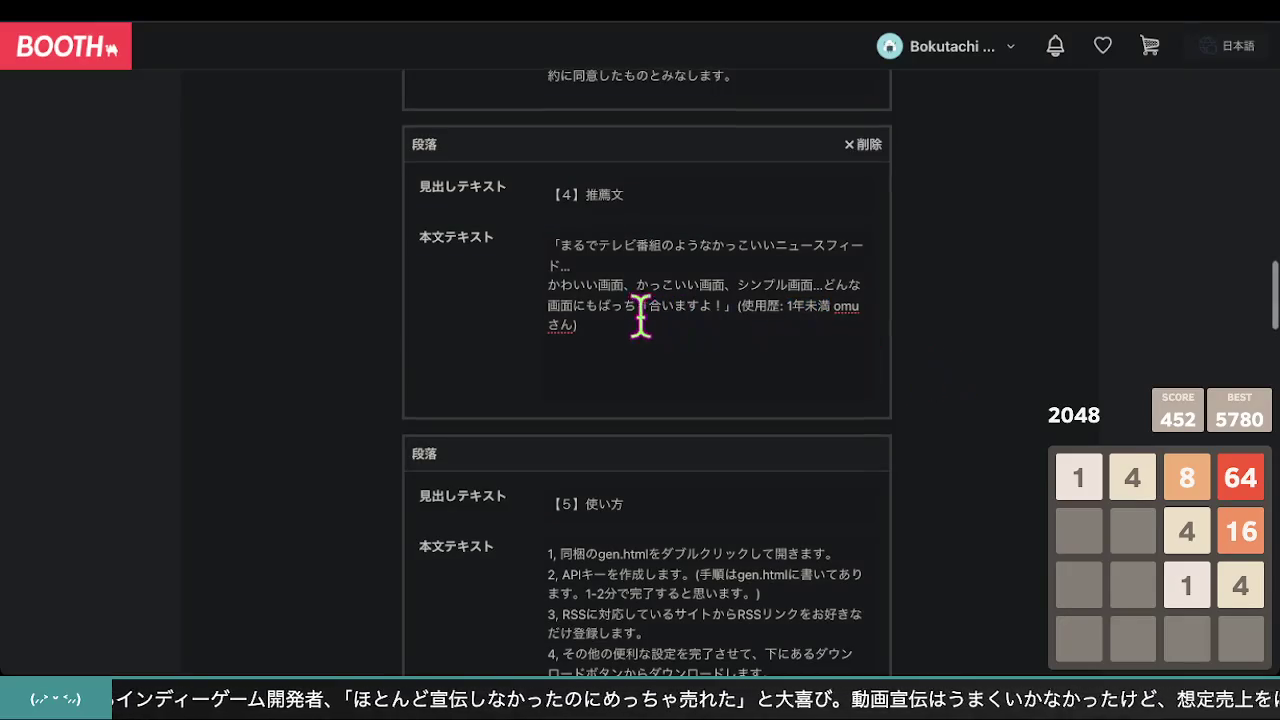
pyautogui.moveTo(724, 305); pyautogui.dragTo(563, 248)
# Save the digital clock listing as a draft and open its product page from the saved dialog
pyautogui.click(1010, 410)
pyautogui.scroll(-15, 943, 409)
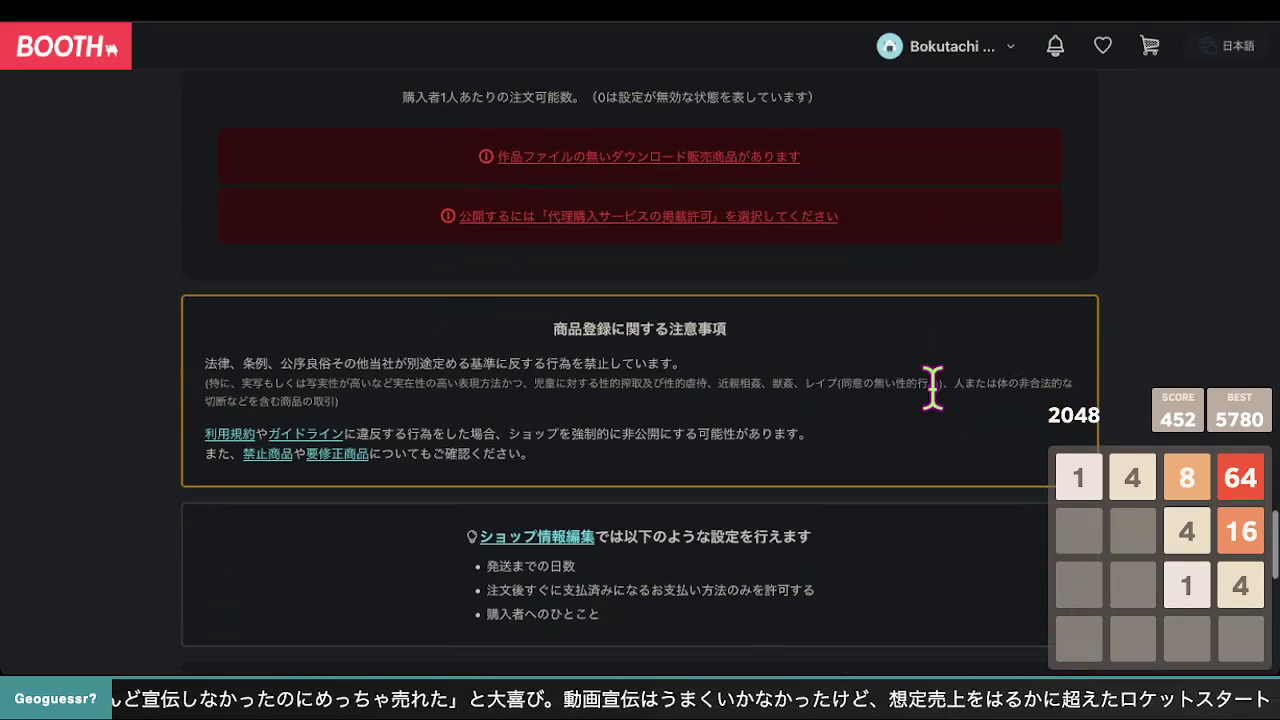
pyautogui.scroll(-5, 795, 375)
pyautogui.click(615, 250)
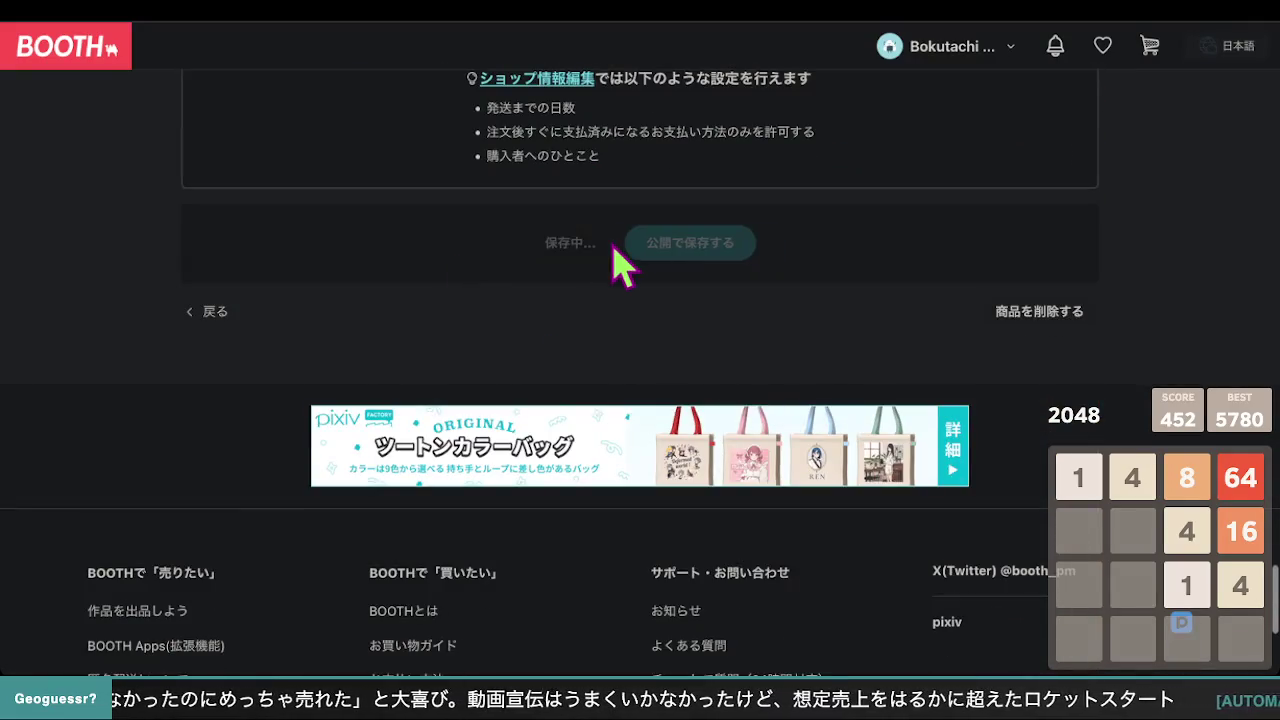
pyautogui.click(650, 343)
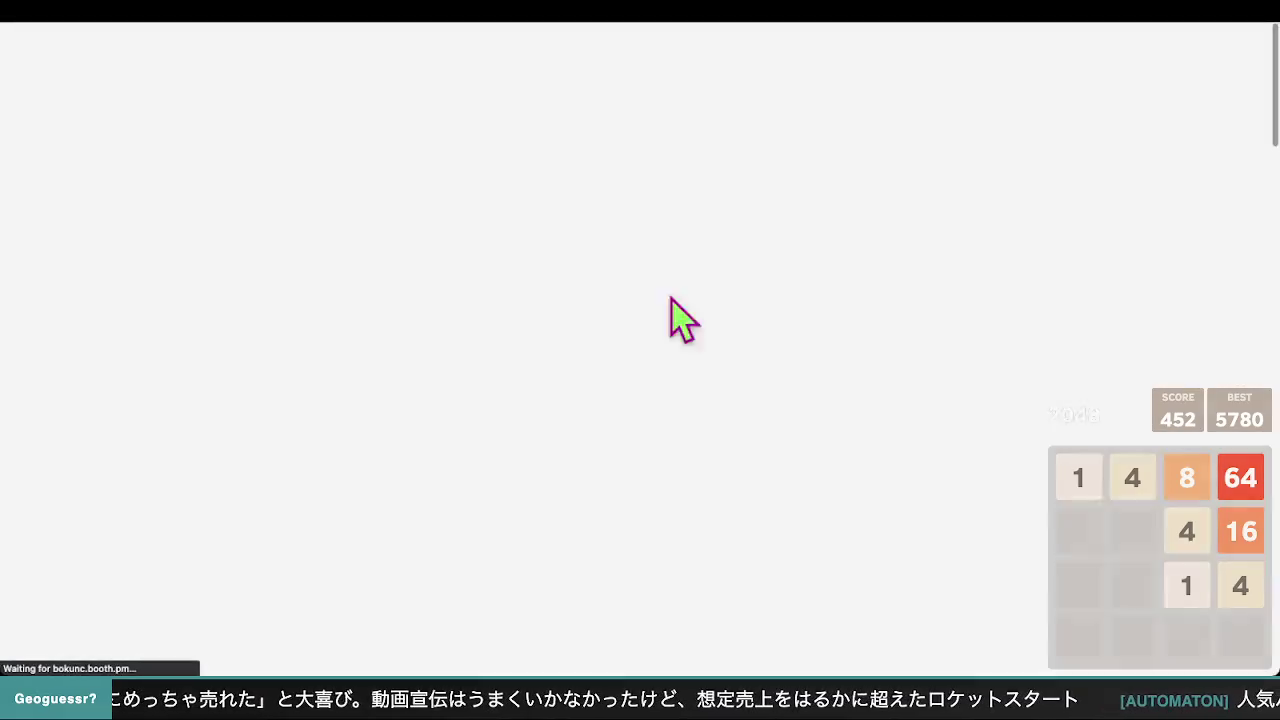
# Verify the new 【4】推薦文 testimonial appears on the published product page
pyautogui.scroll(-10, 670, 455)
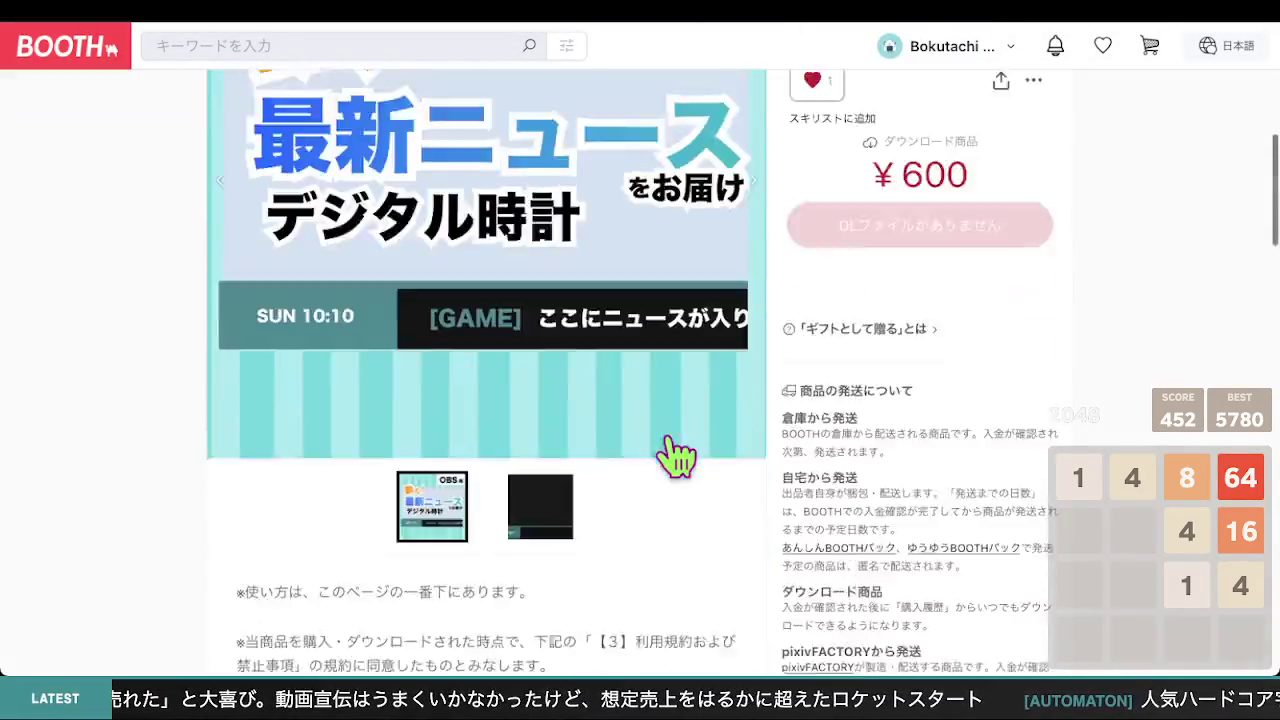
pyautogui.scroll(-10, 675, 457)
pyautogui.scroll(5, 675, 440)
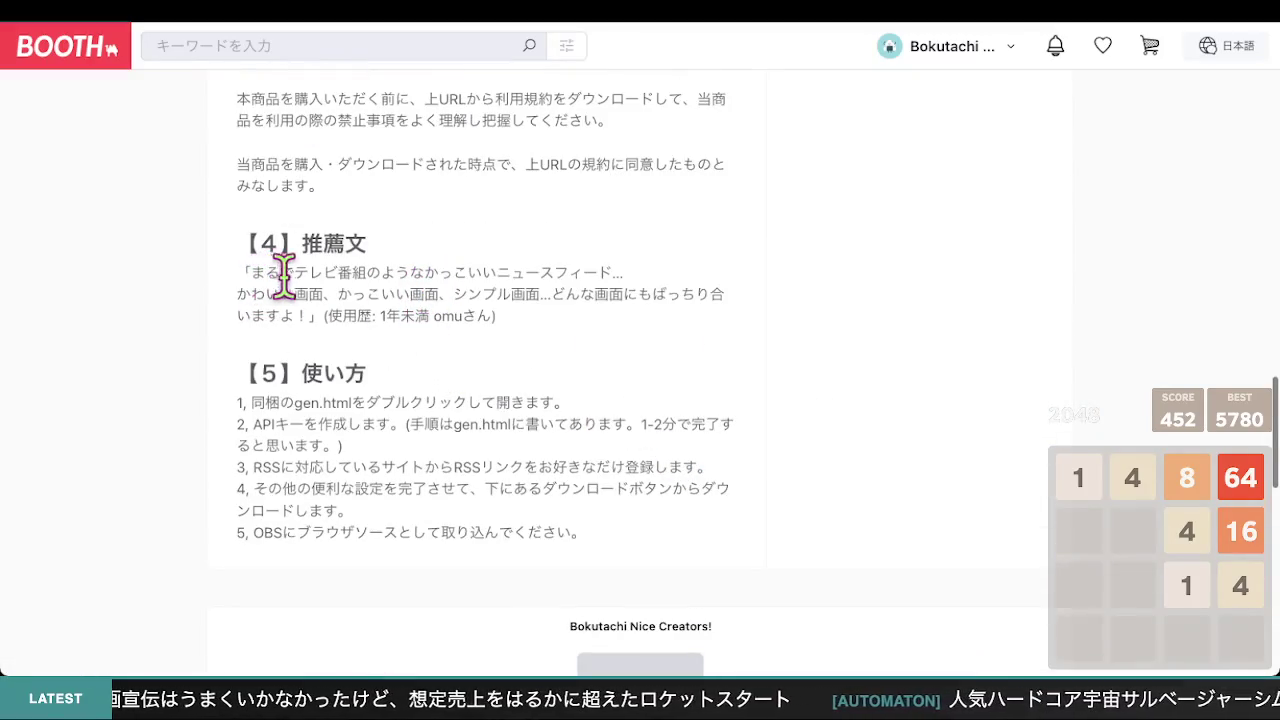
pyautogui.scroll(-1, 520, 290)
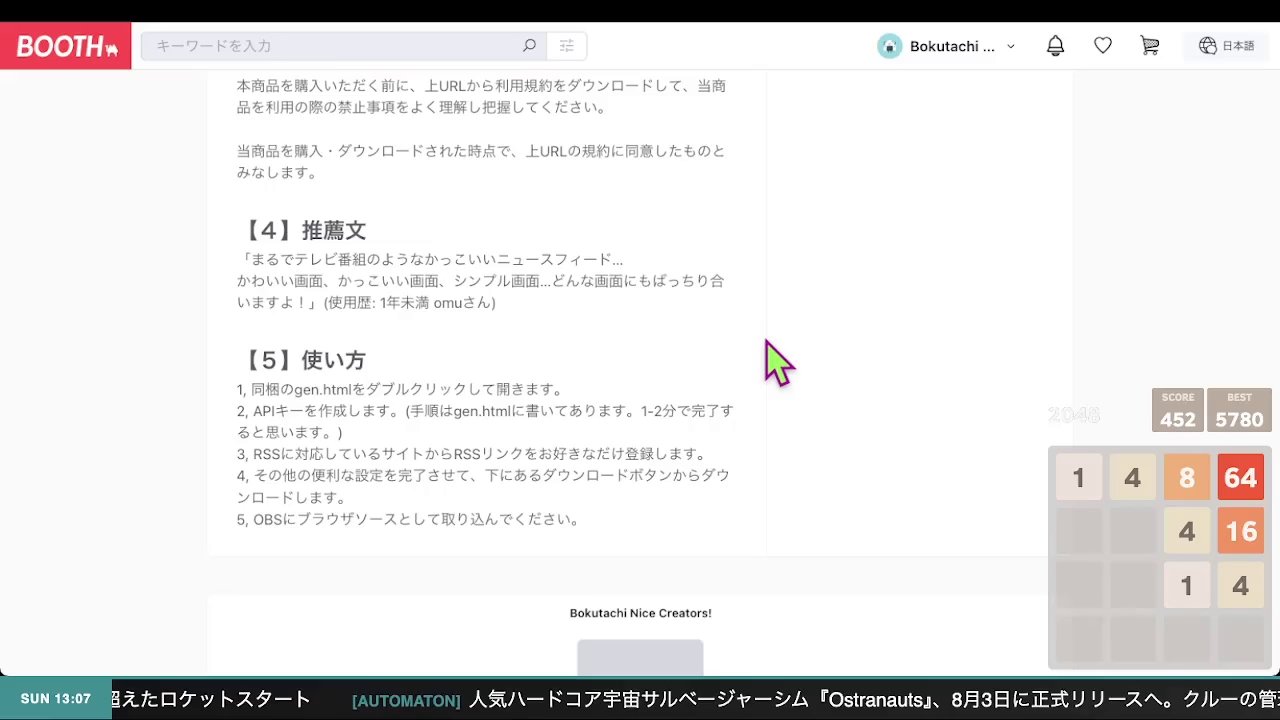
pyautogui.scroll(1, 551, 328)
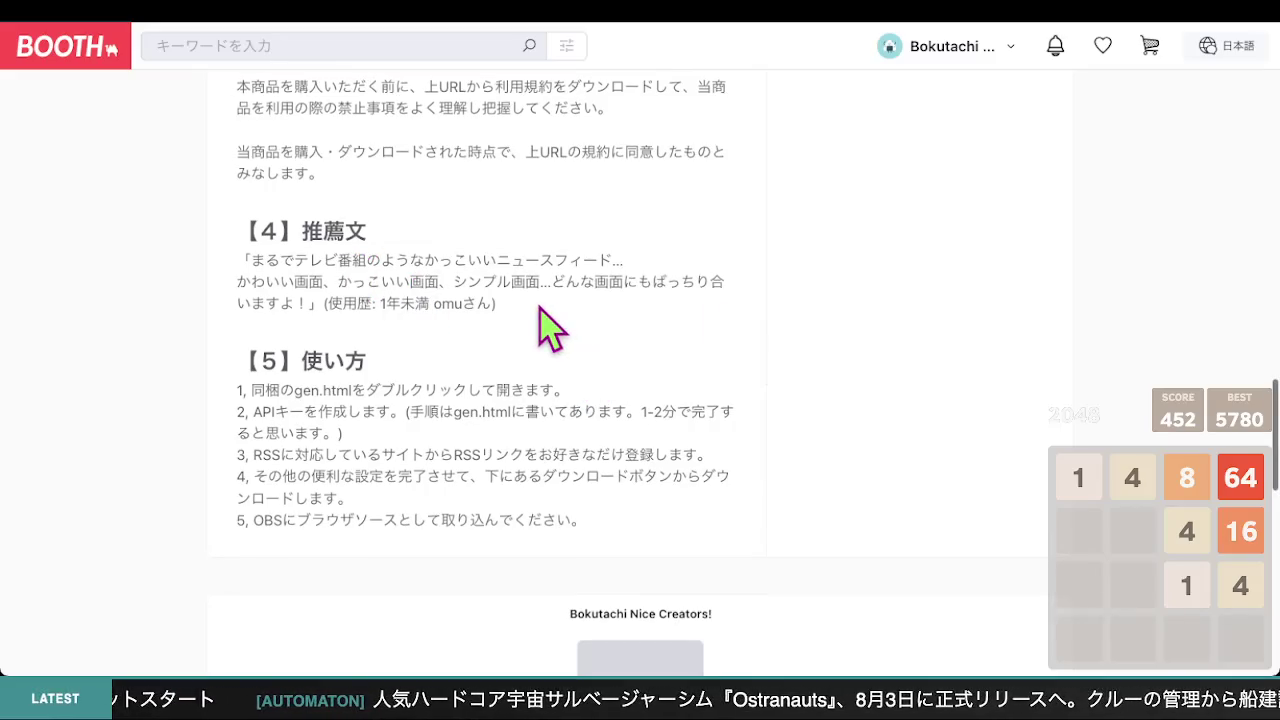
pyautogui.scroll(-1, 703, 337)
pyautogui.scroll(2, 712, 342)
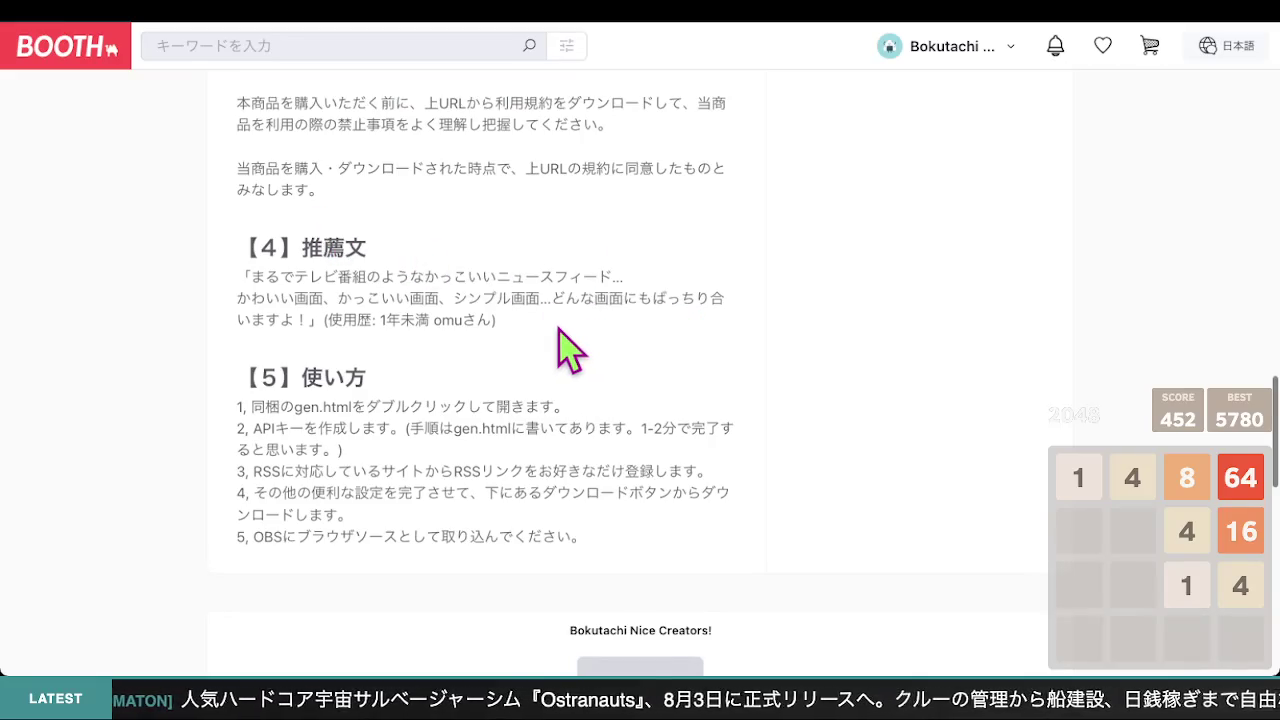
pyautogui.moveTo(570, 26)
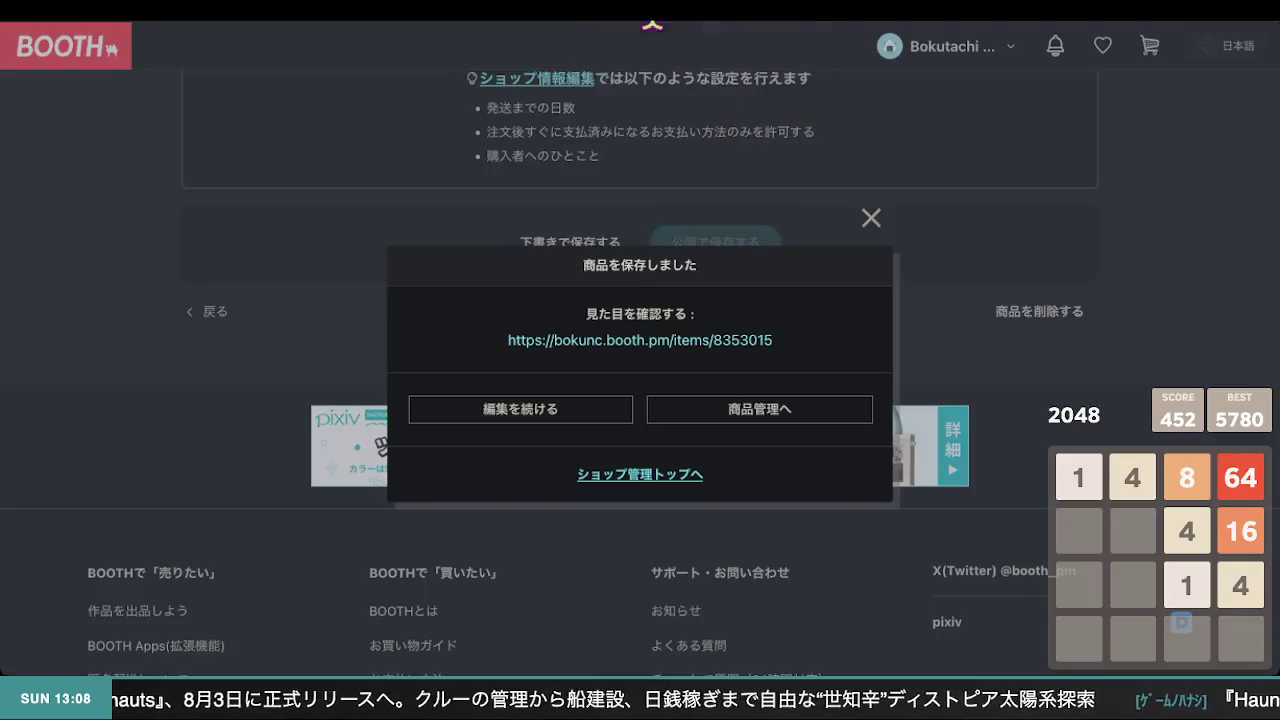
# Dismiss the 商品を保存しました confirmation and scroll up through the listing edit form
pyautogui.click(869, 220)
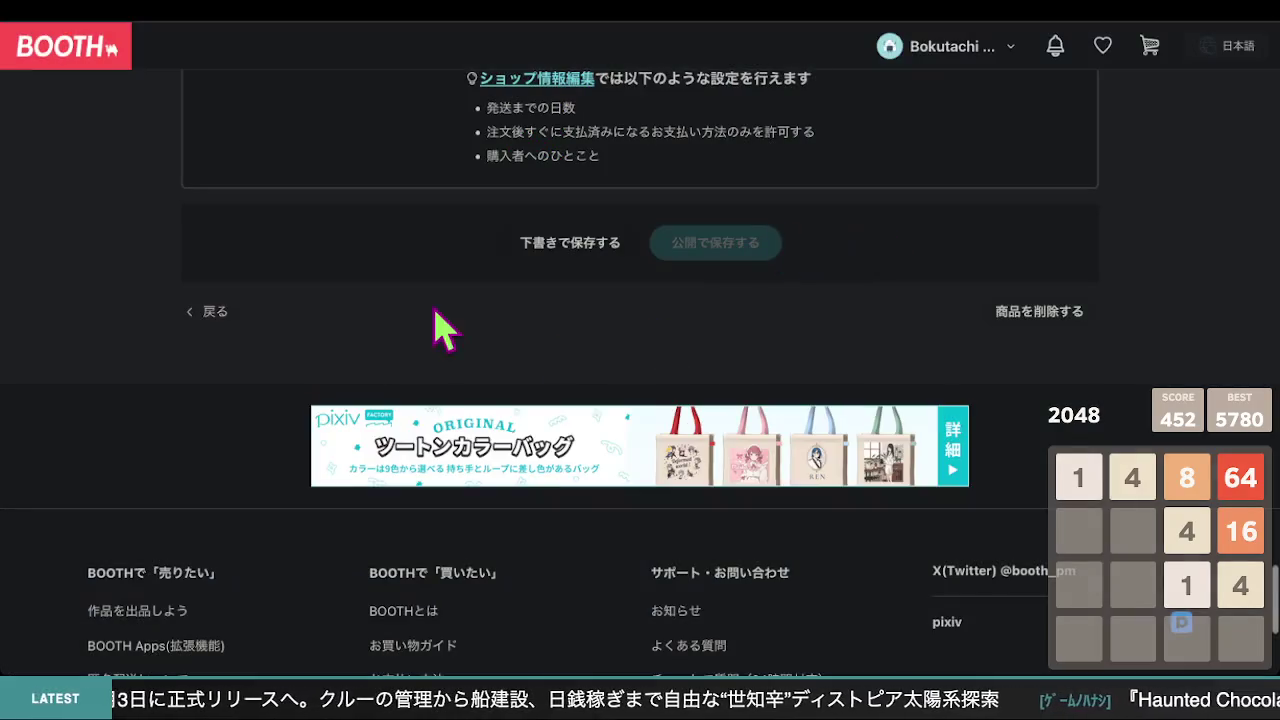
pyautogui.scroll(10, 450, 320)
pyautogui.scroll(15, 457, 312)
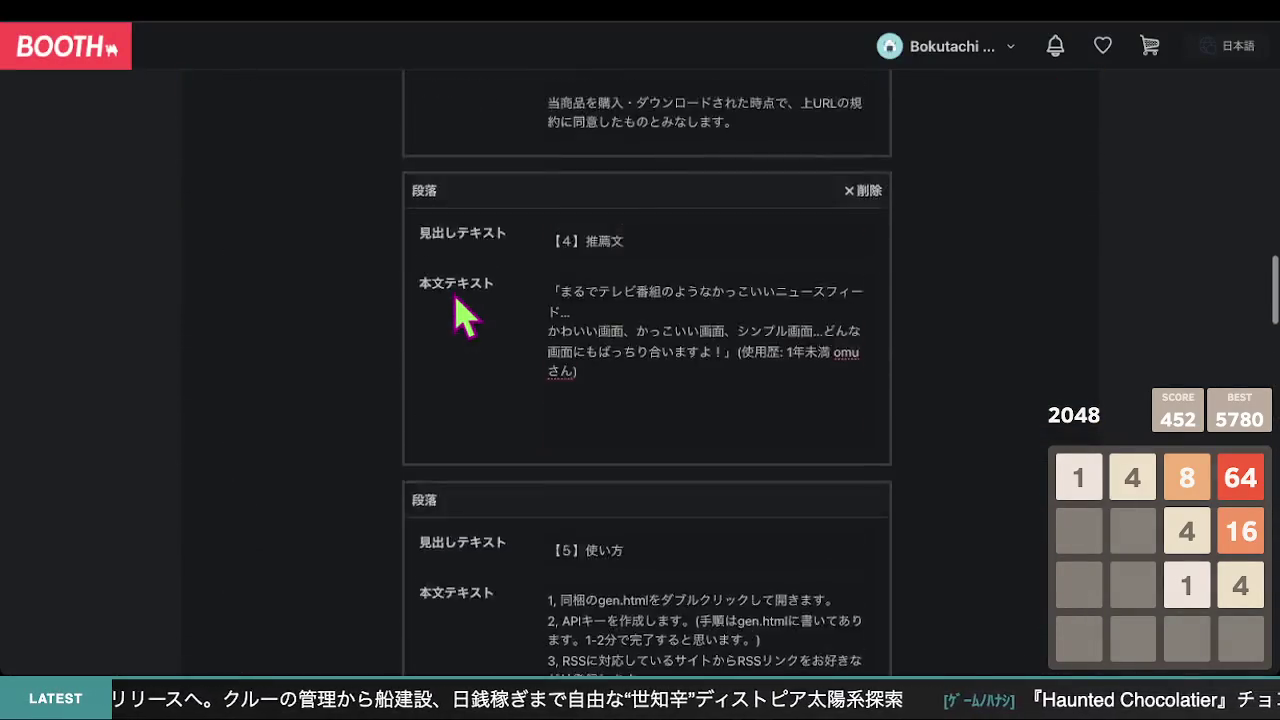
pyautogui.scroll(15, 457, 315)
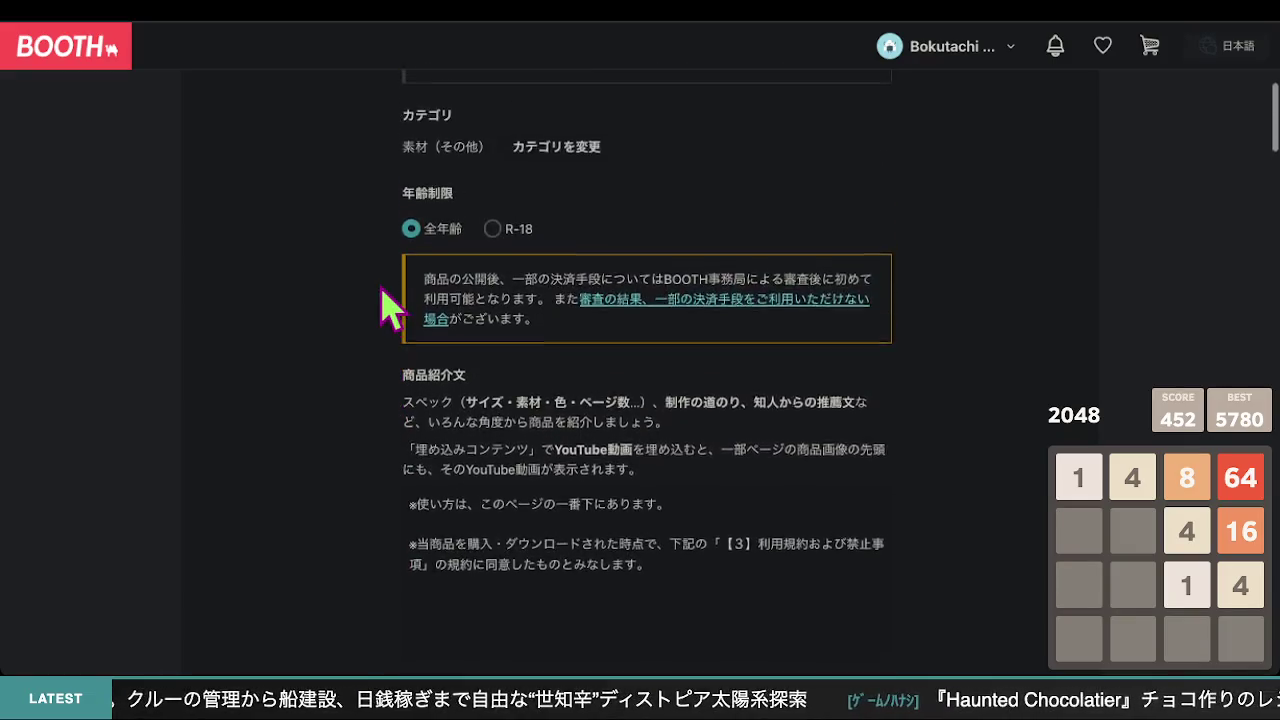
pyautogui.scroll(3, 383, 300)
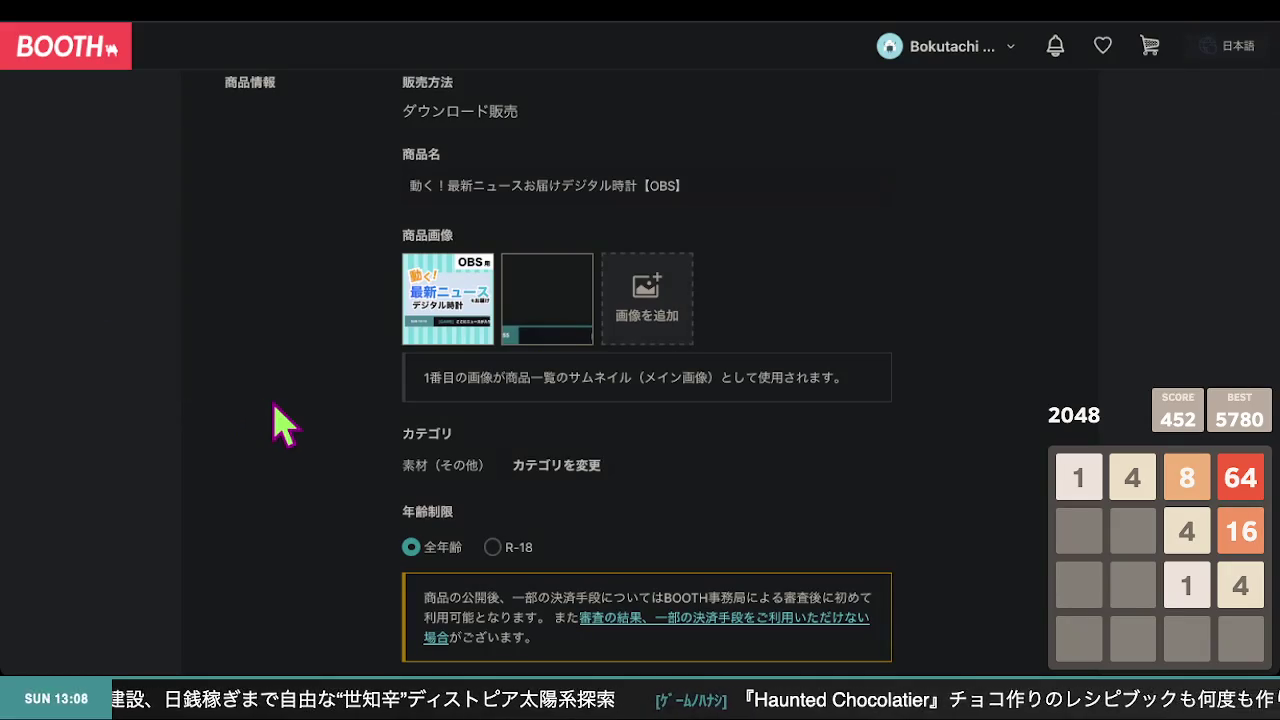
pyautogui.scroll(1, 274, 408)
# Review the edit form down to the 【5】使い方 paragraph's five setup steps and enter its body text
pyautogui.scroll(-5, 274, 405)
pyautogui.scroll(-15, 283, 425)
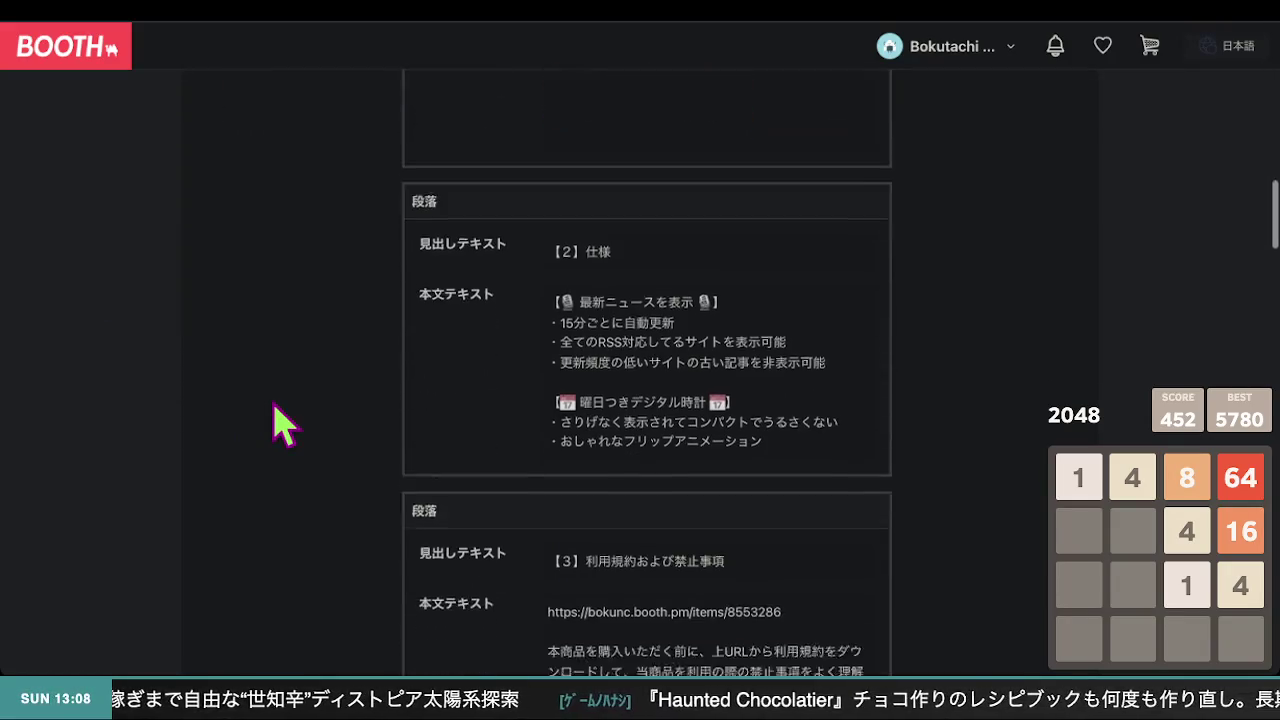
pyautogui.scroll(-4, 283, 425)
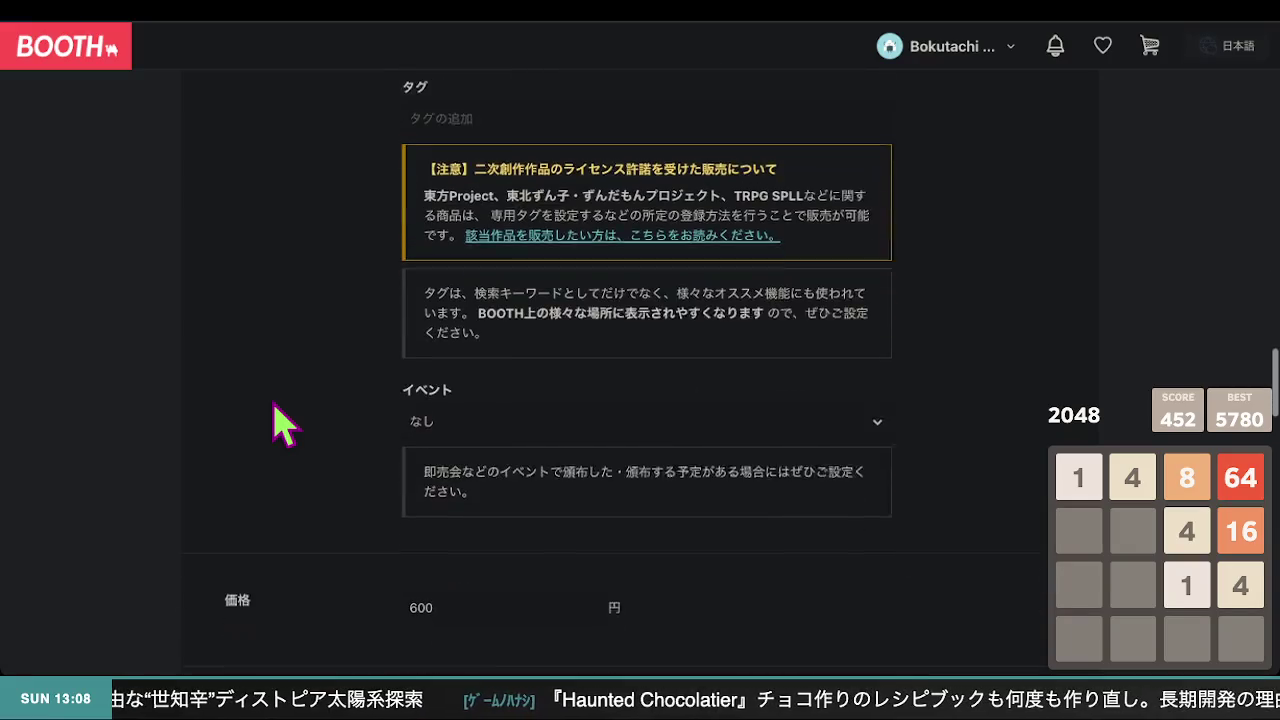
pyautogui.scroll(3, 283, 425)
pyautogui.scroll(10, 274, 405)
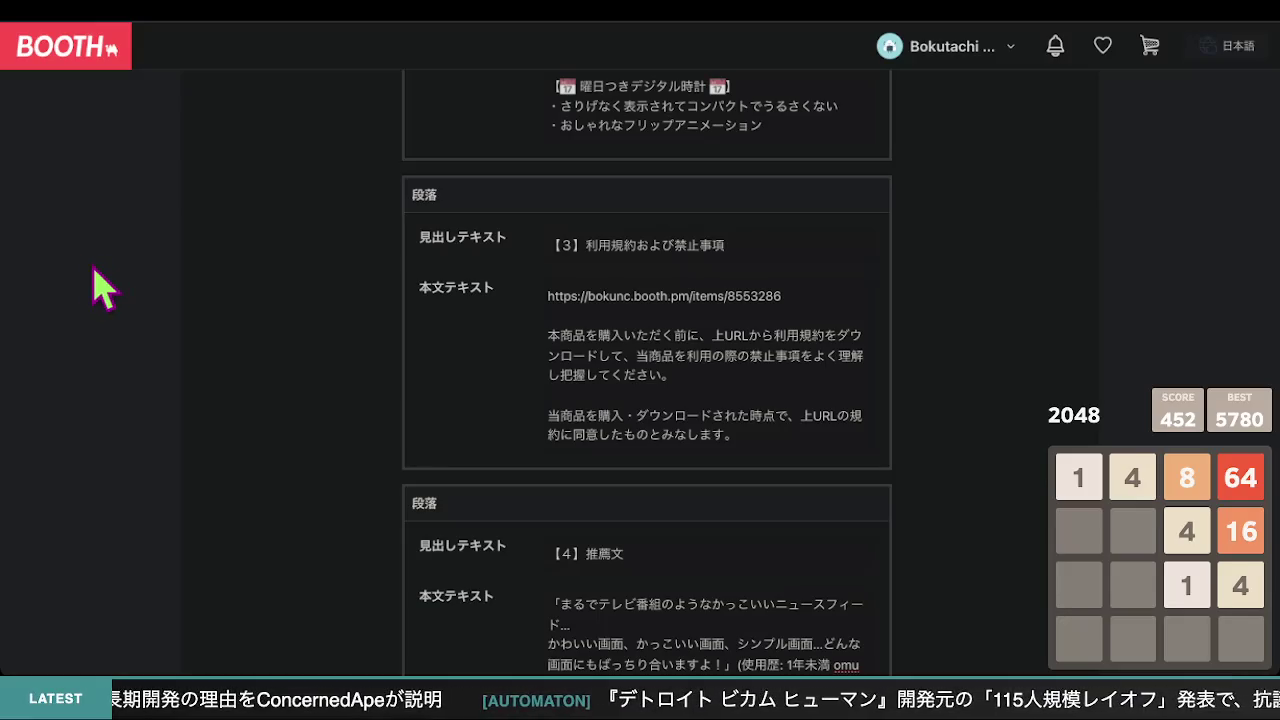
pyautogui.scroll(1, 91, 266)
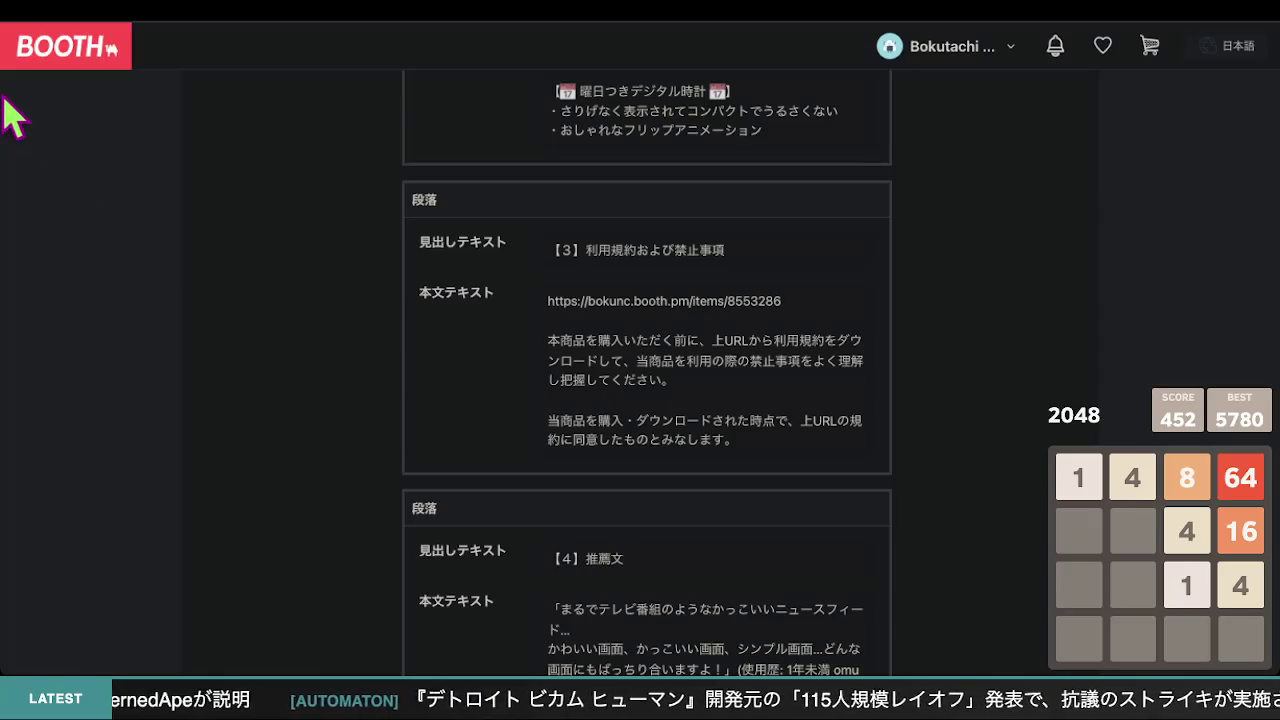
pyautogui.scroll(-5, 455, 345)
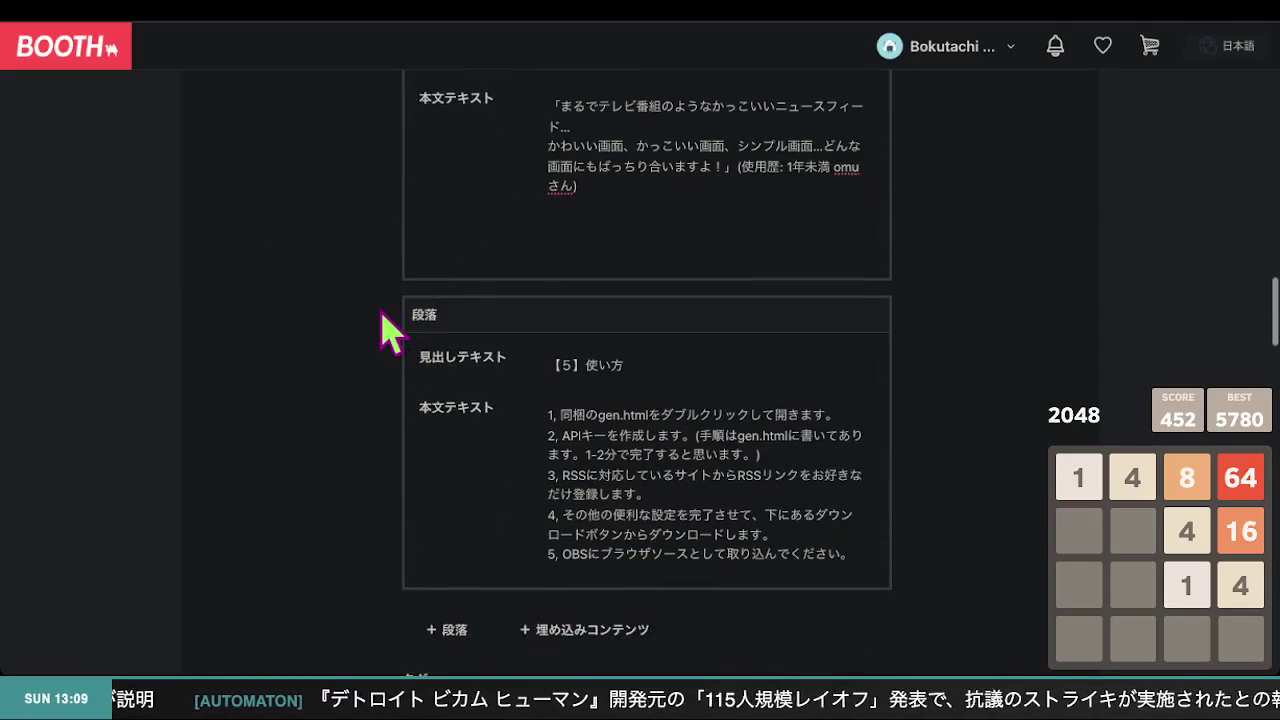
pyautogui.scroll(-3, 390, 330)
pyautogui.scroll(2, 390, 330)
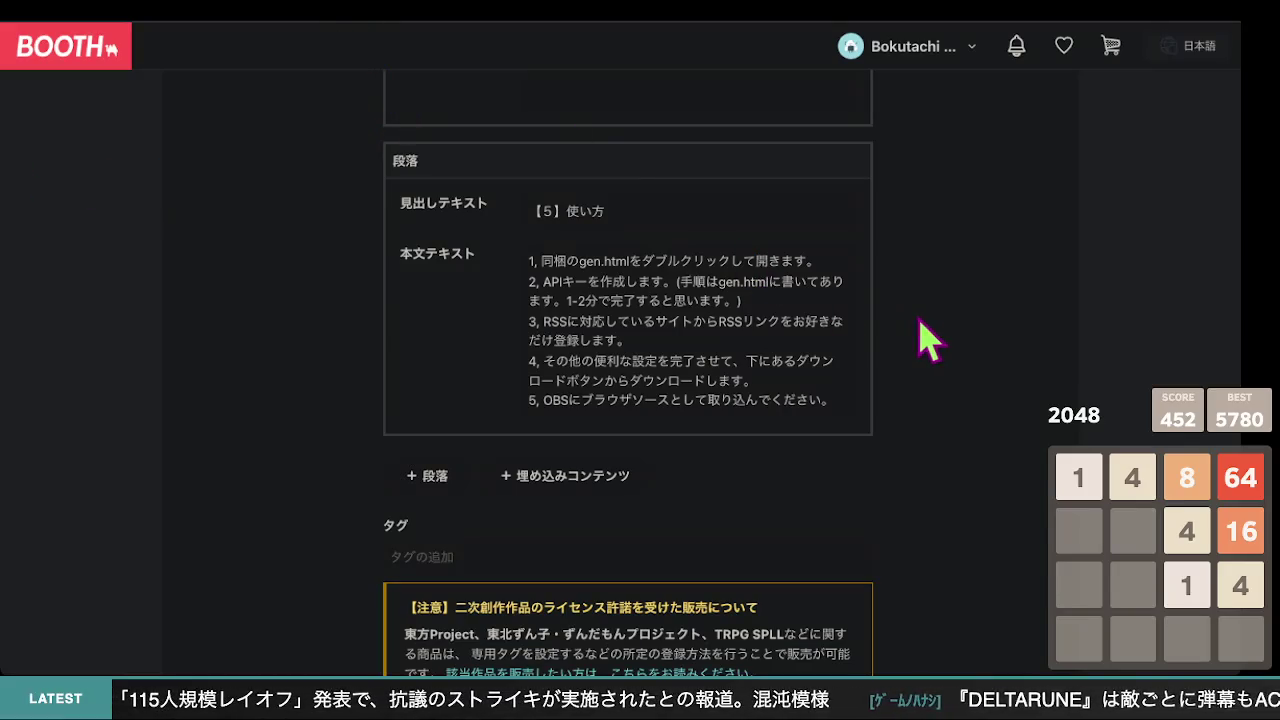
pyautogui.scroll(-1, 571, 290)
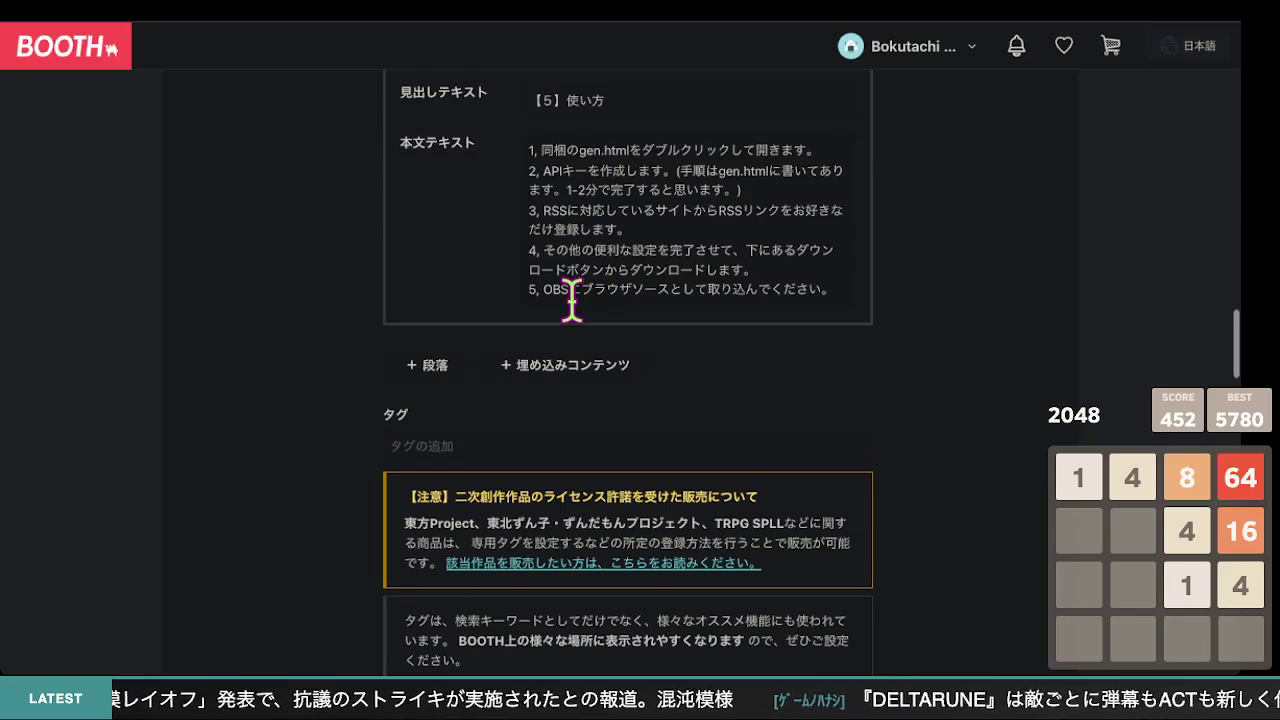
pyautogui.scroll(1, 1005, 305)
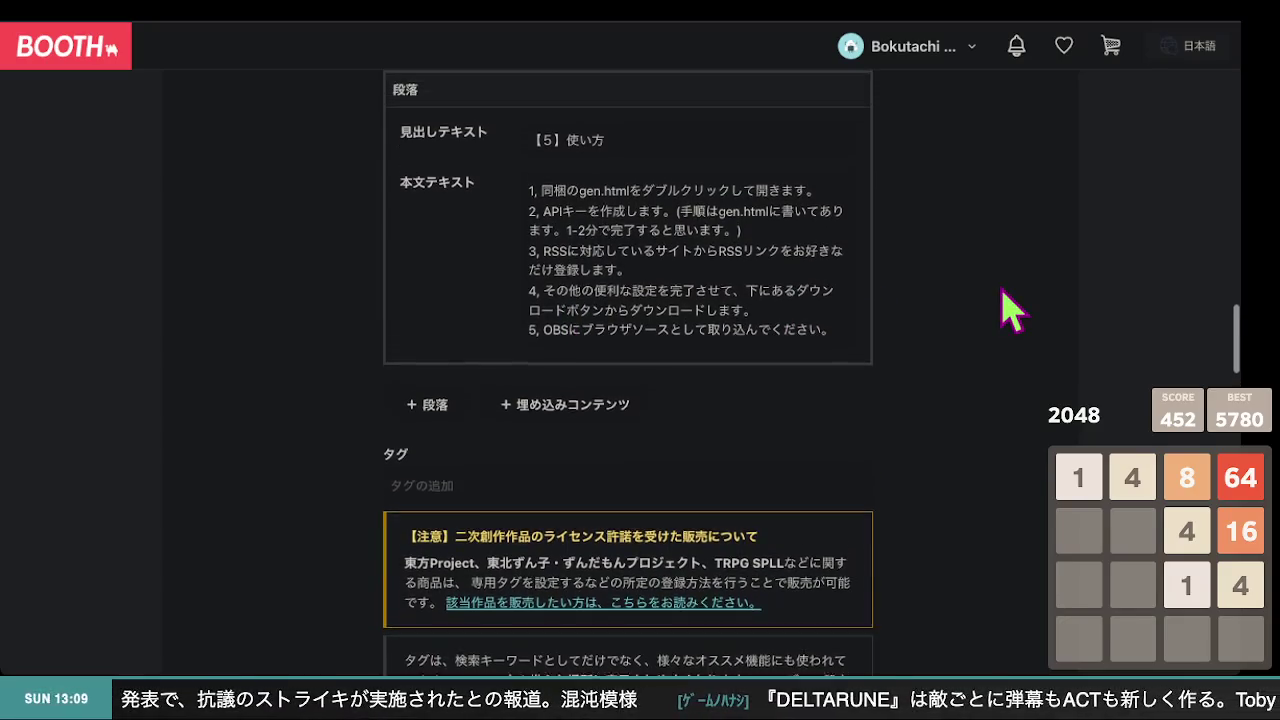
pyautogui.click(550, 200)
# Insert 'zipを解凍して、' at the start of 【5】使い方 step 1, before 同梱のgen.html
pyautogui.click(537, 200)
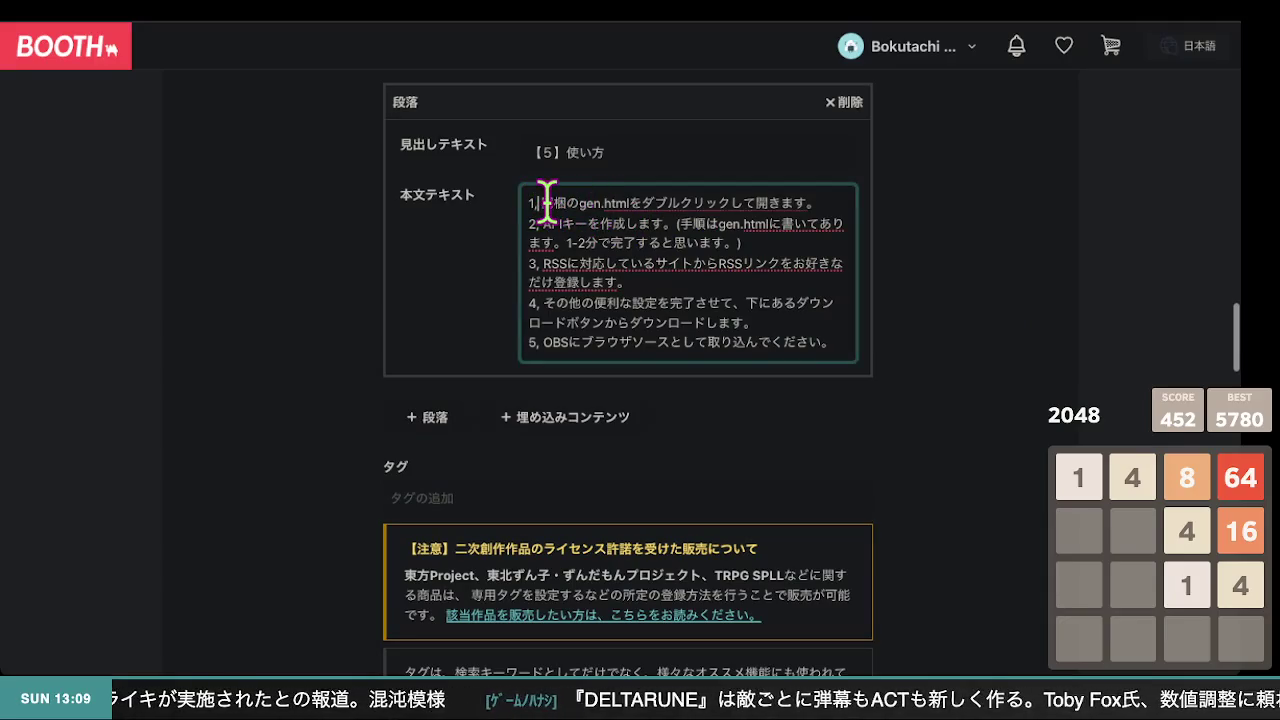
pyautogui.write('zip')
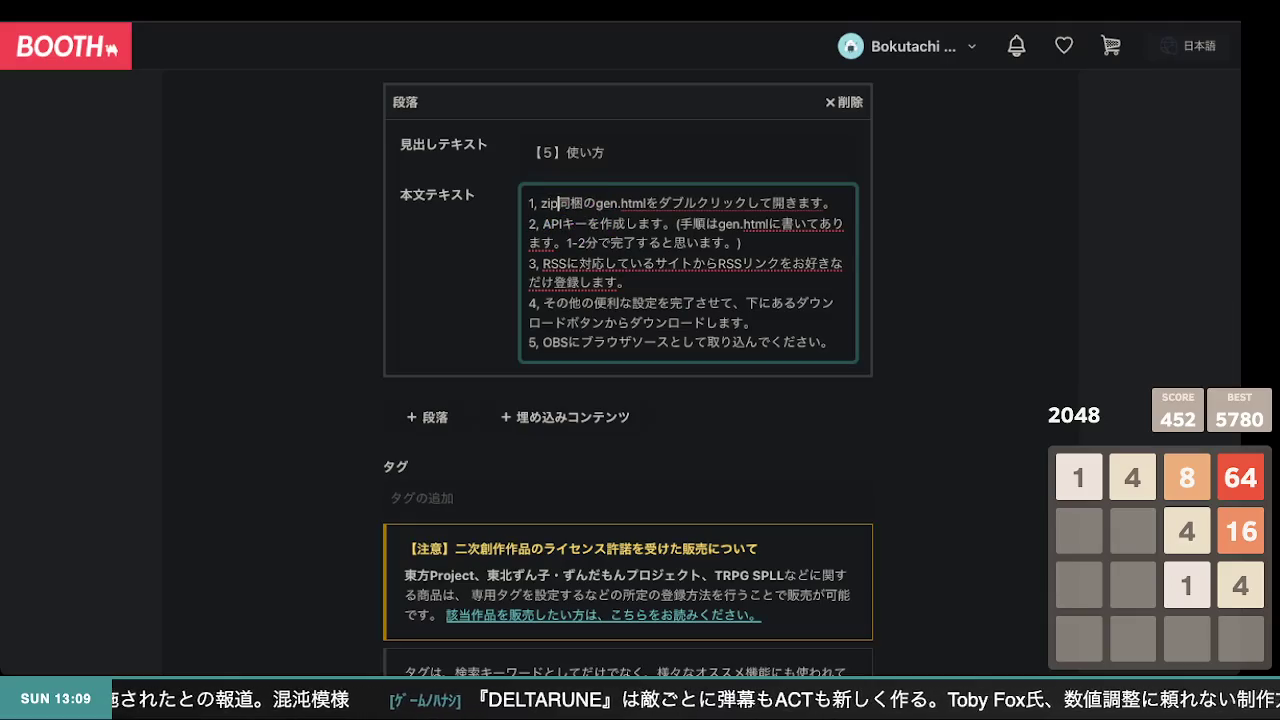
pyautogui.write('をかい')
pyautogui.write('して、')
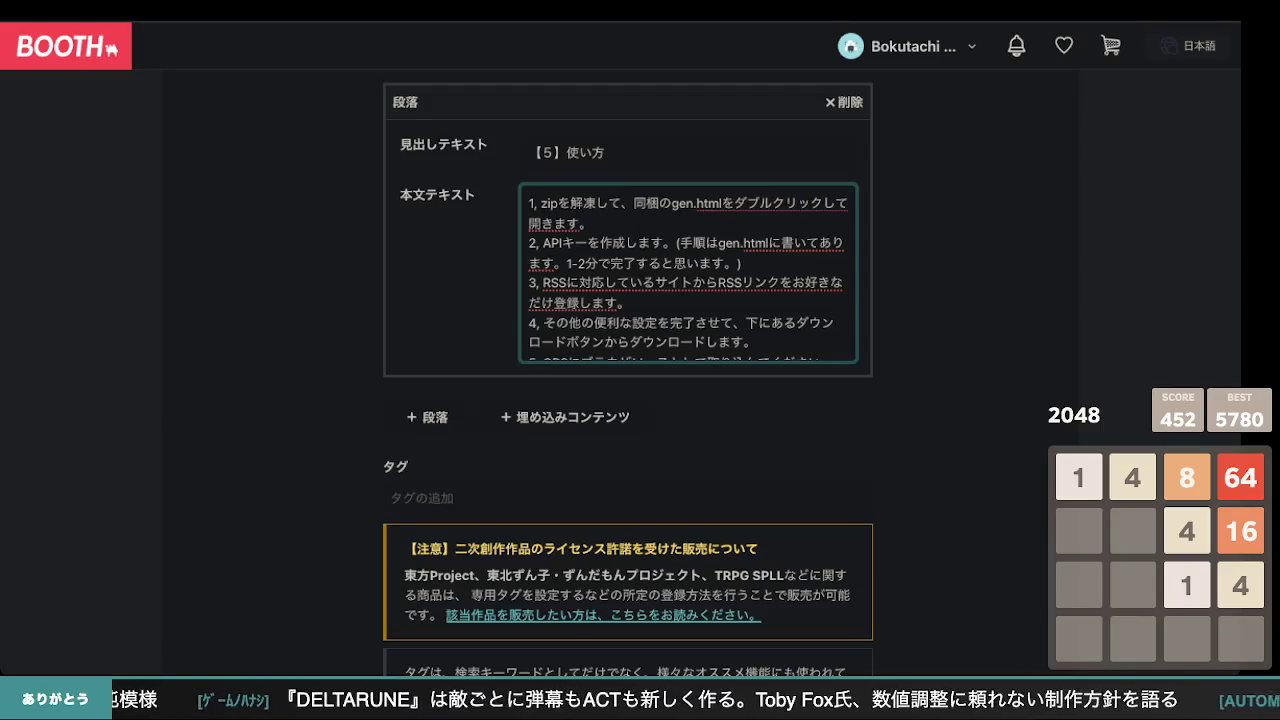
pyautogui.click(1006, 245)
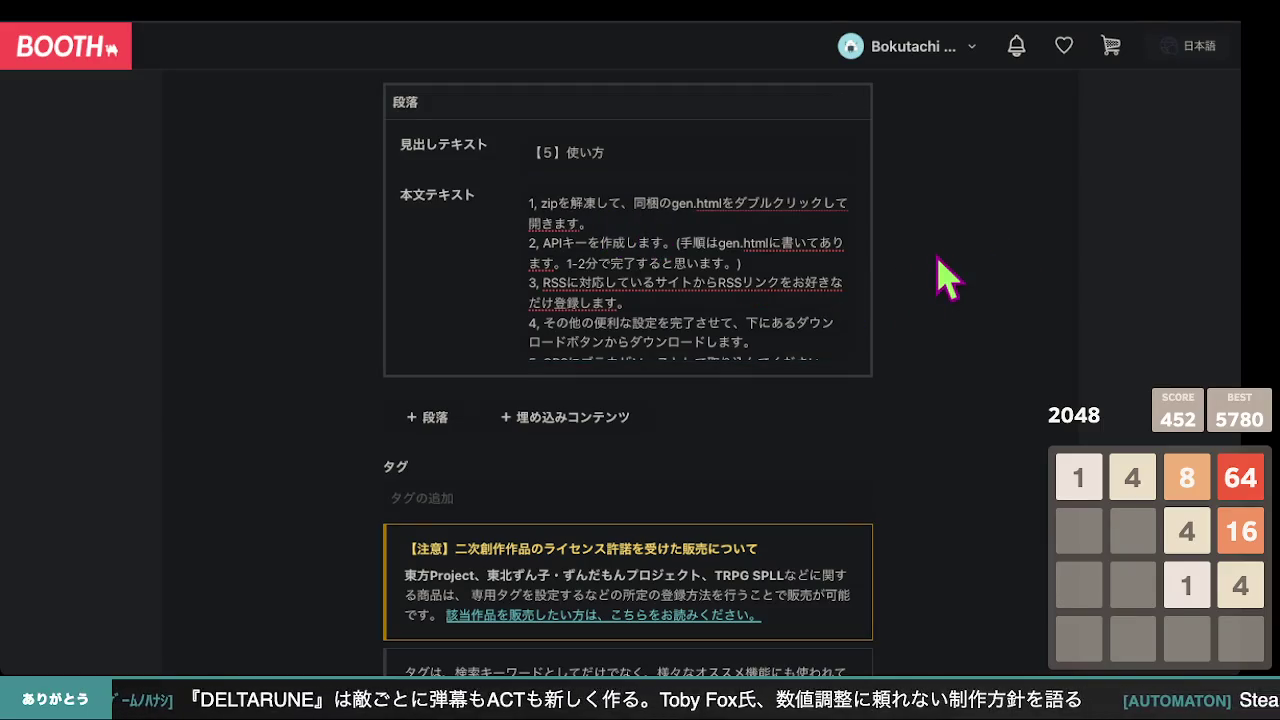
pyautogui.scroll(-15, 945, 280)
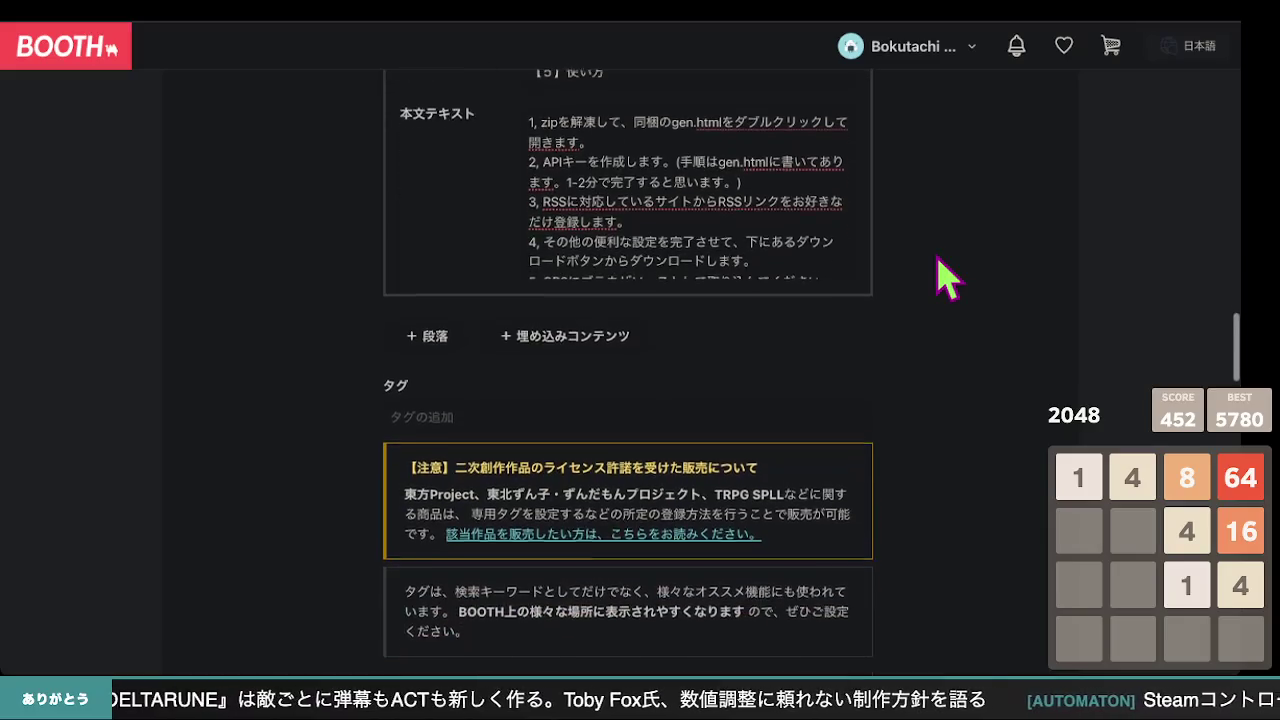
pyautogui.scroll(-10, 945, 280)
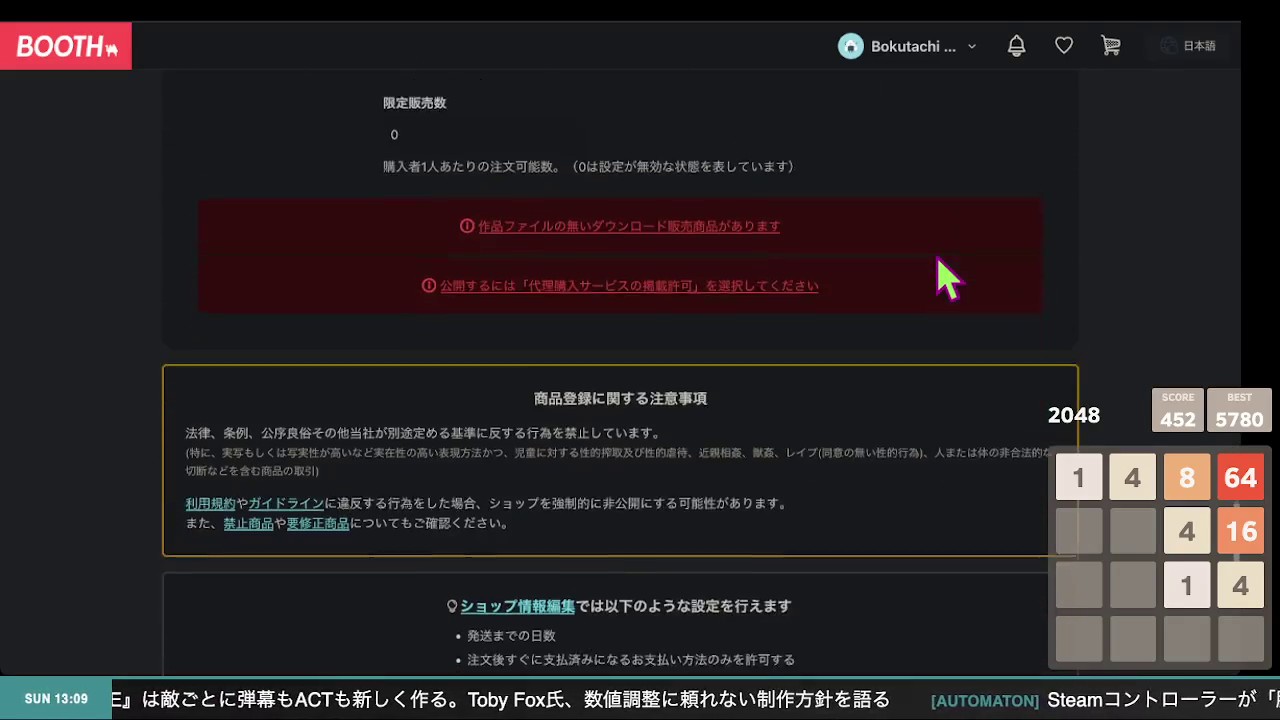
# Save the draft and confirm the item page's 【5】使い方 step 1 now says to unzip the zip first
pyautogui.click(512, 400)
pyautogui.click(720, 342)
pyautogui.scroll(-5, 630, 135)
pyautogui.scroll(-15, 630, 135)
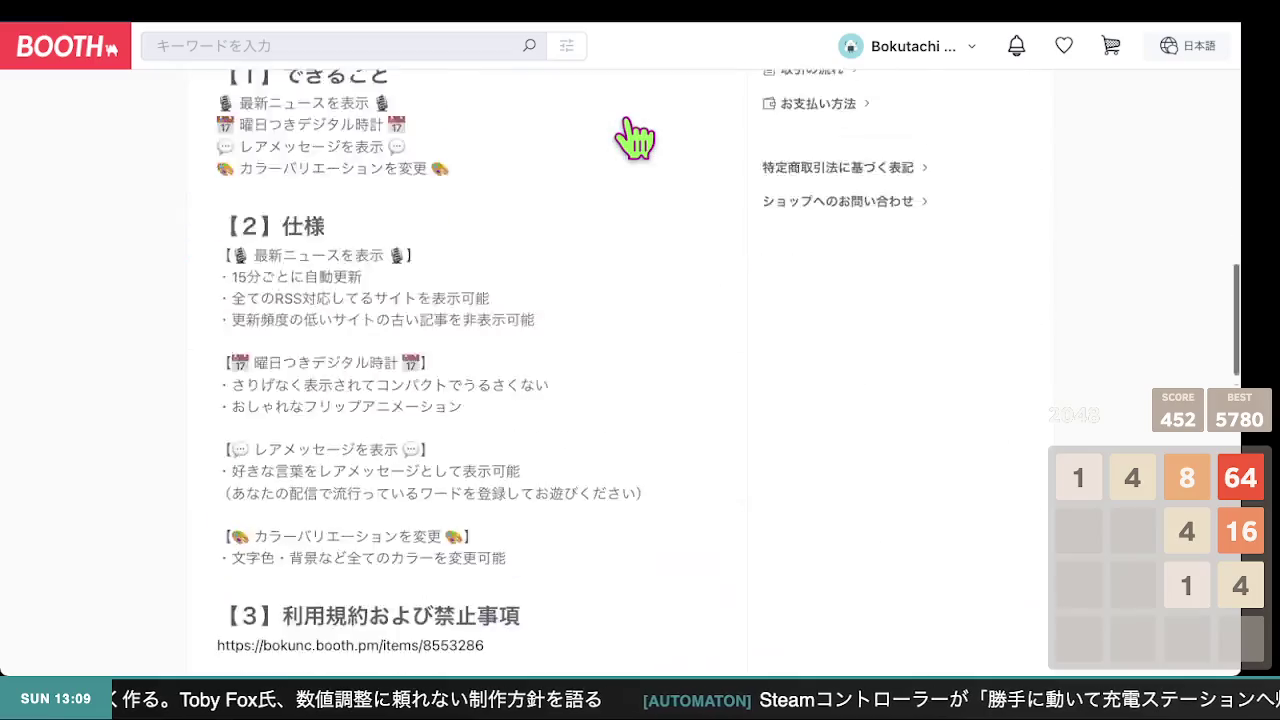
pyautogui.scroll(3, 635, 120)
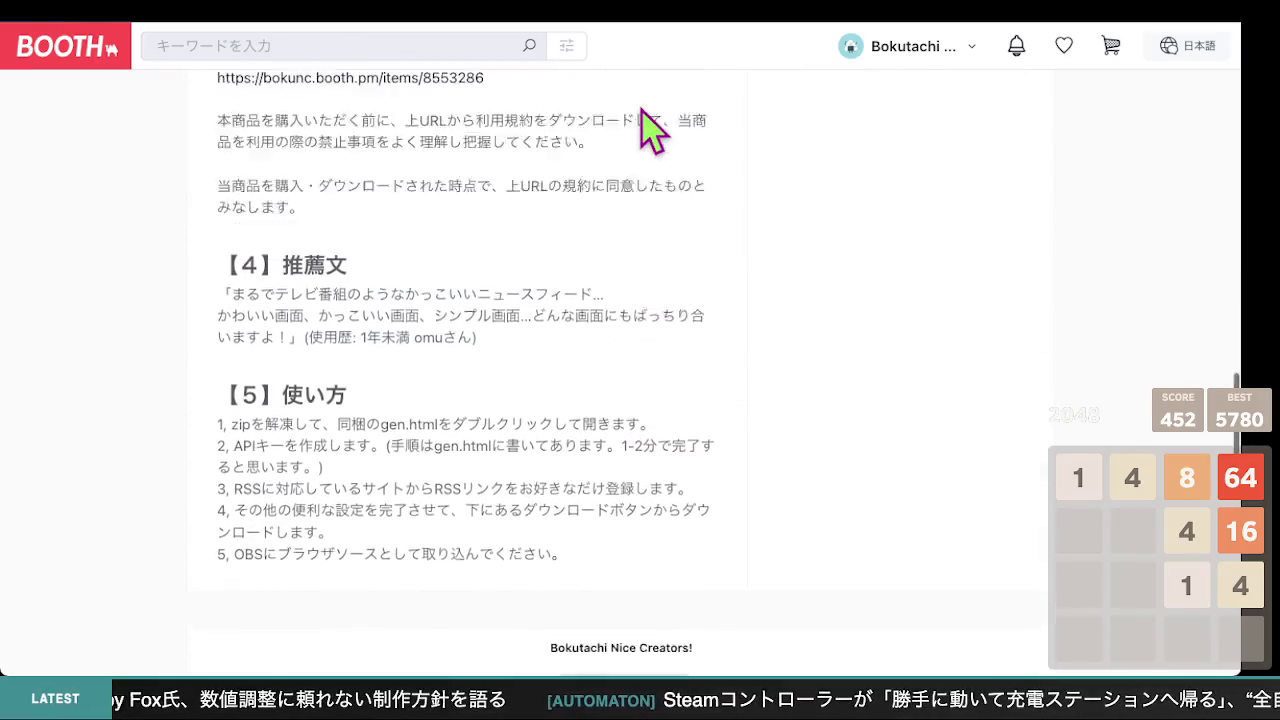
pyautogui.scroll(-2, 645, 115)
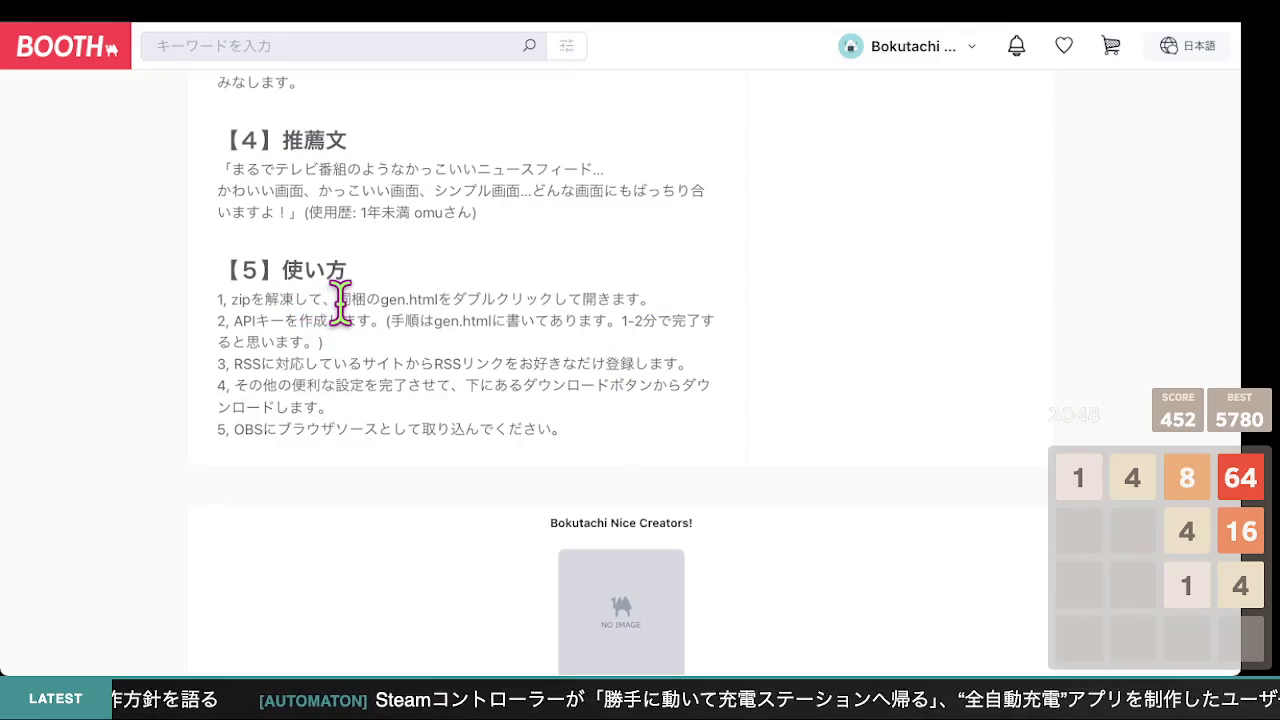
pyautogui.scroll(-1, 490, 405)
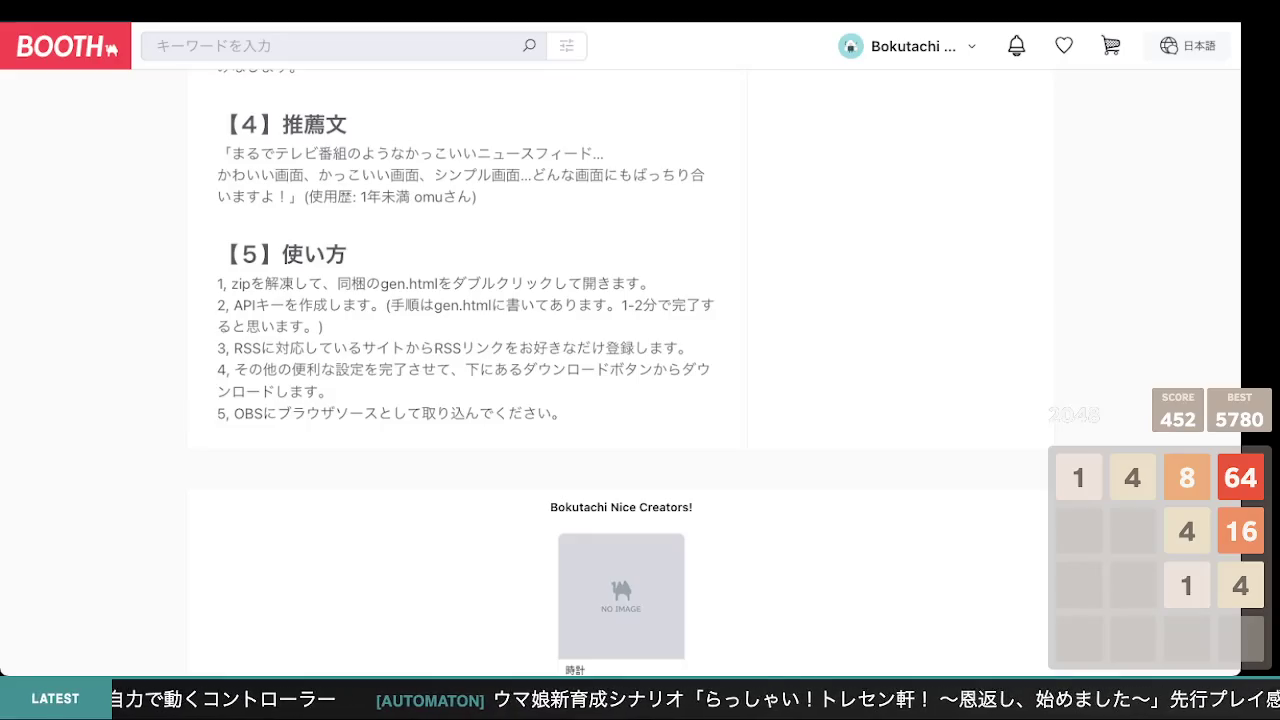
pyautogui.scroll(-1, 366, 477)
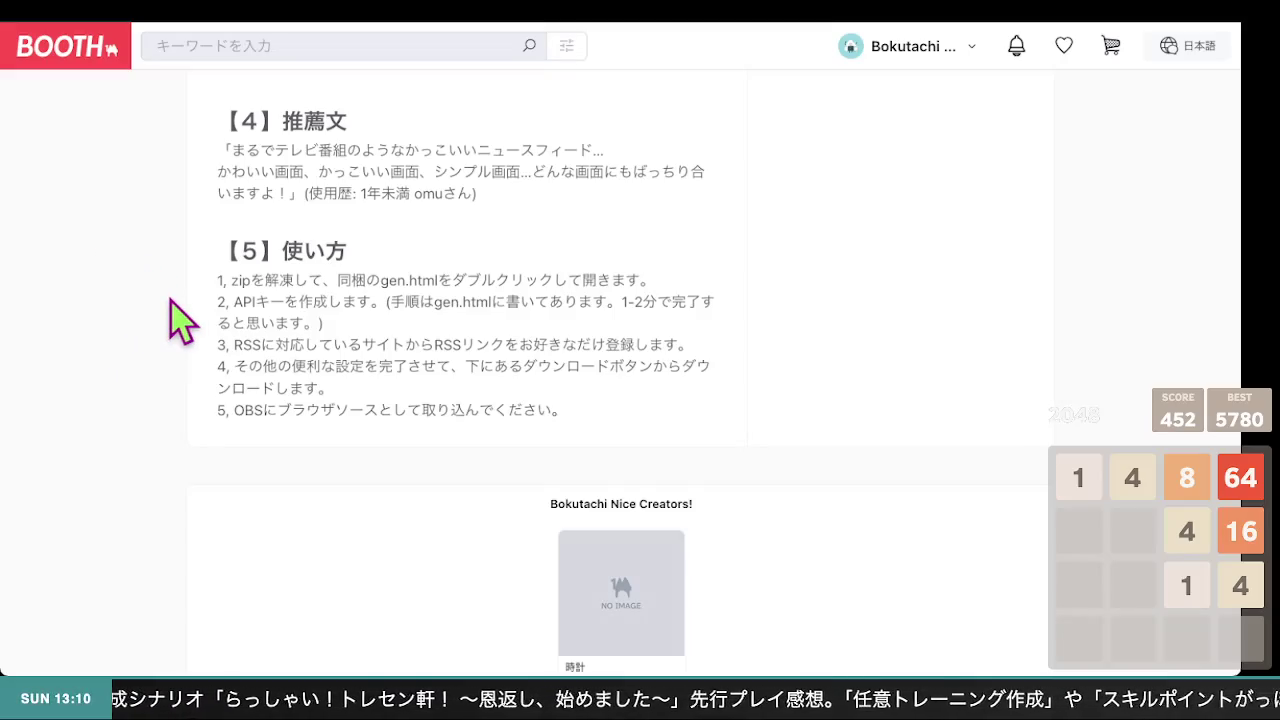
pyautogui.scroll(2, 206, 357)
pyautogui.scroll(-2, 206, 360)
pyautogui.scroll(3, 205, 362)
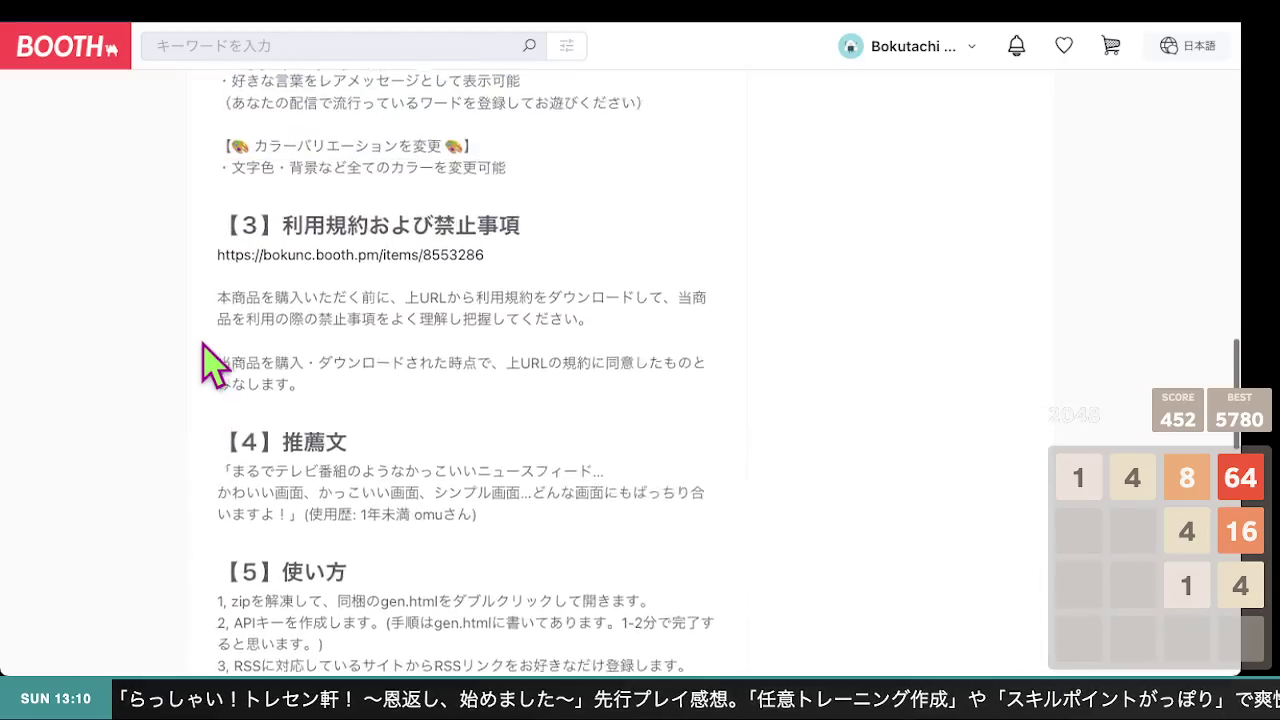
pyautogui.scroll(8, 210, 340)
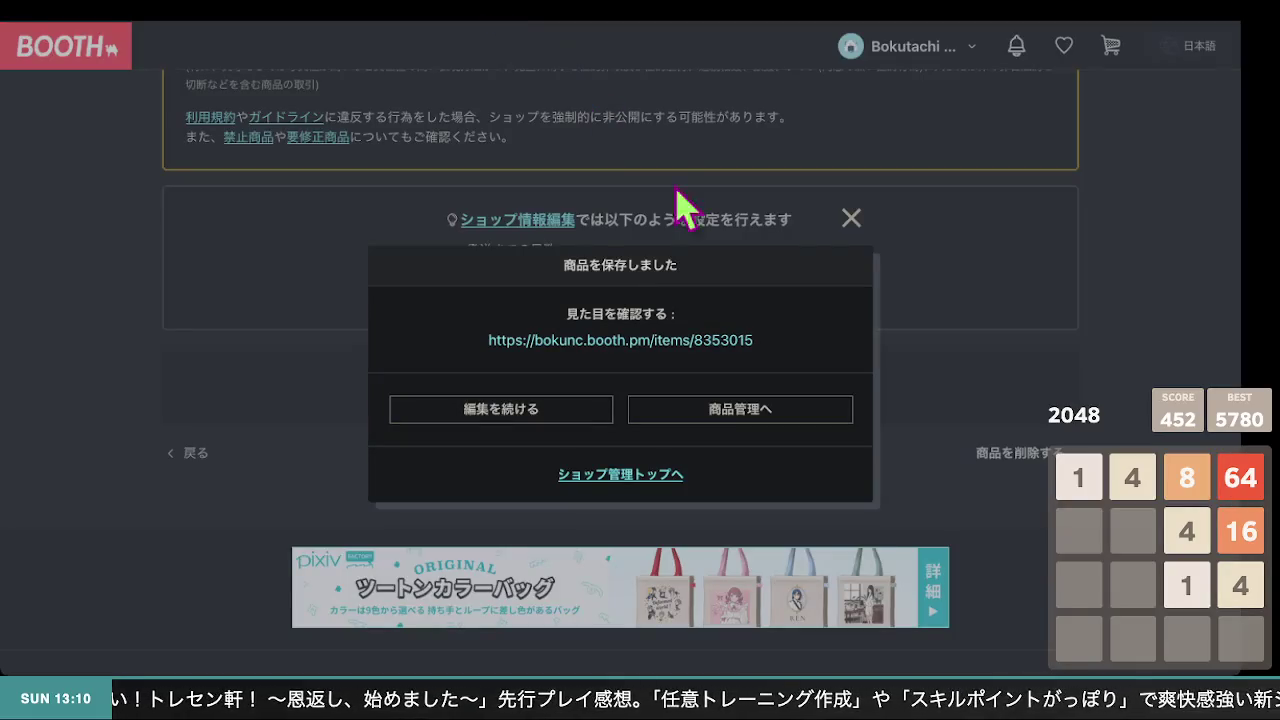
# Close the 商品を保存しました dialog and scroll back through the listing edit form
pyautogui.click(853, 219)
pyautogui.scroll(10, 558, 360)
pyautogui.scroll(15, 555, 355)
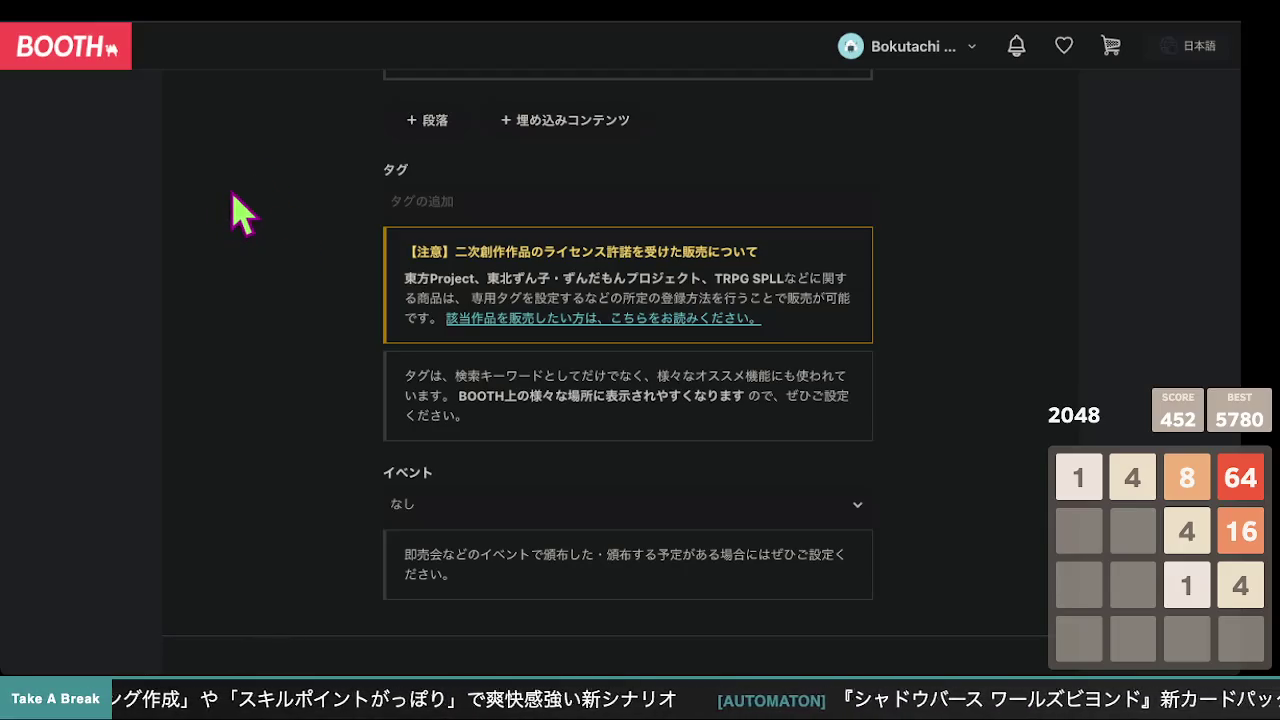
pyautogui.scroll(-10, 338, 497)
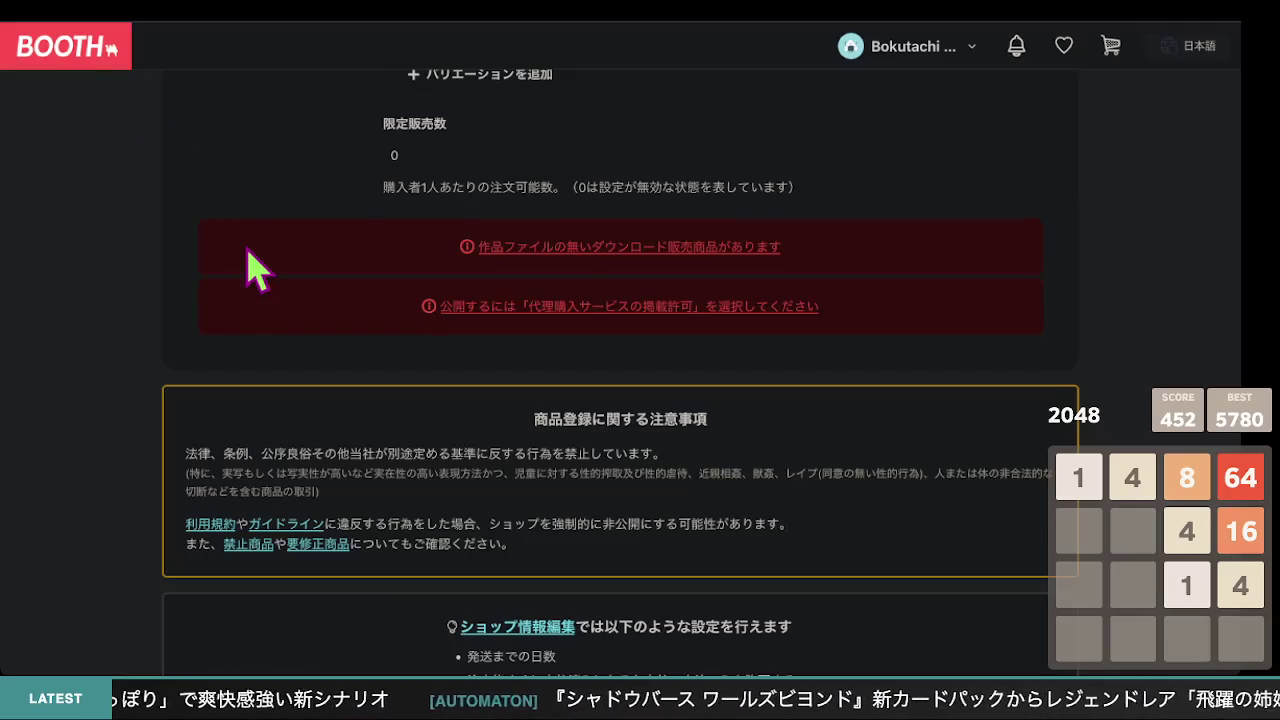
pyautogui.scroll(-5, 866, 340)
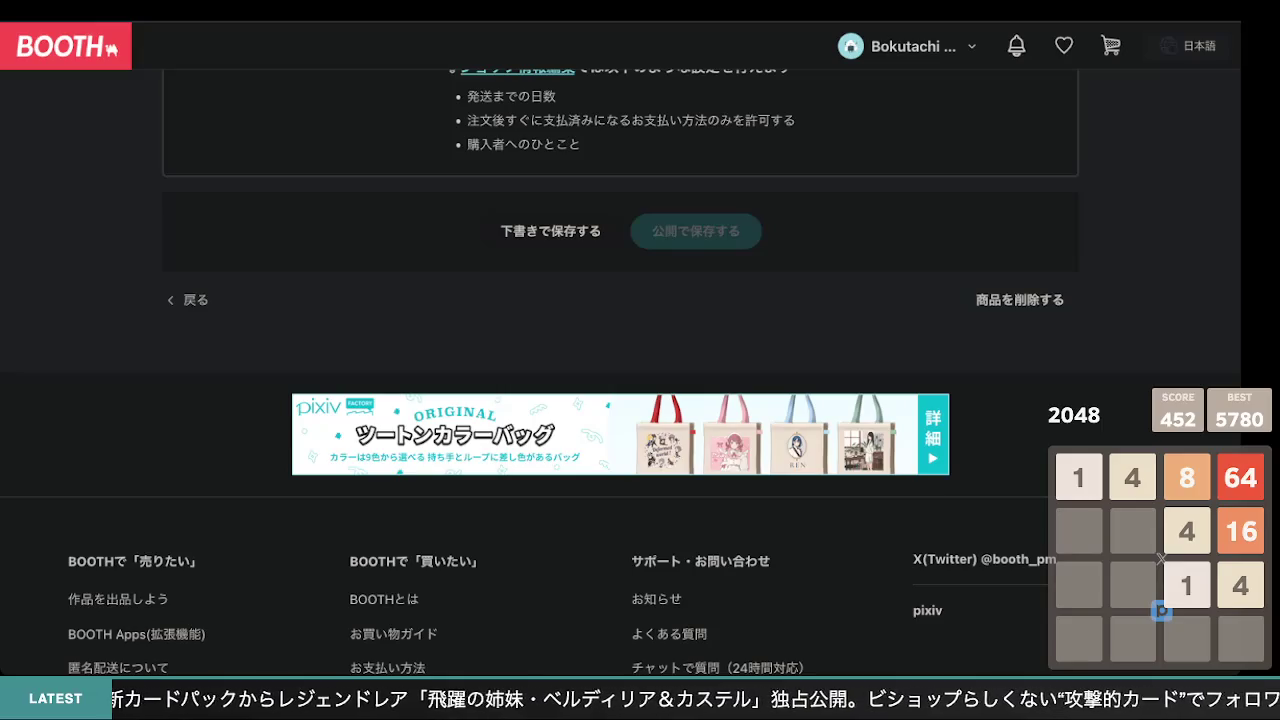
pyautogui.scroll(6, 437, 309)
pyautogui.scroll(1, 412, 303)
pyautogui.scroll(-1, 415, 303)
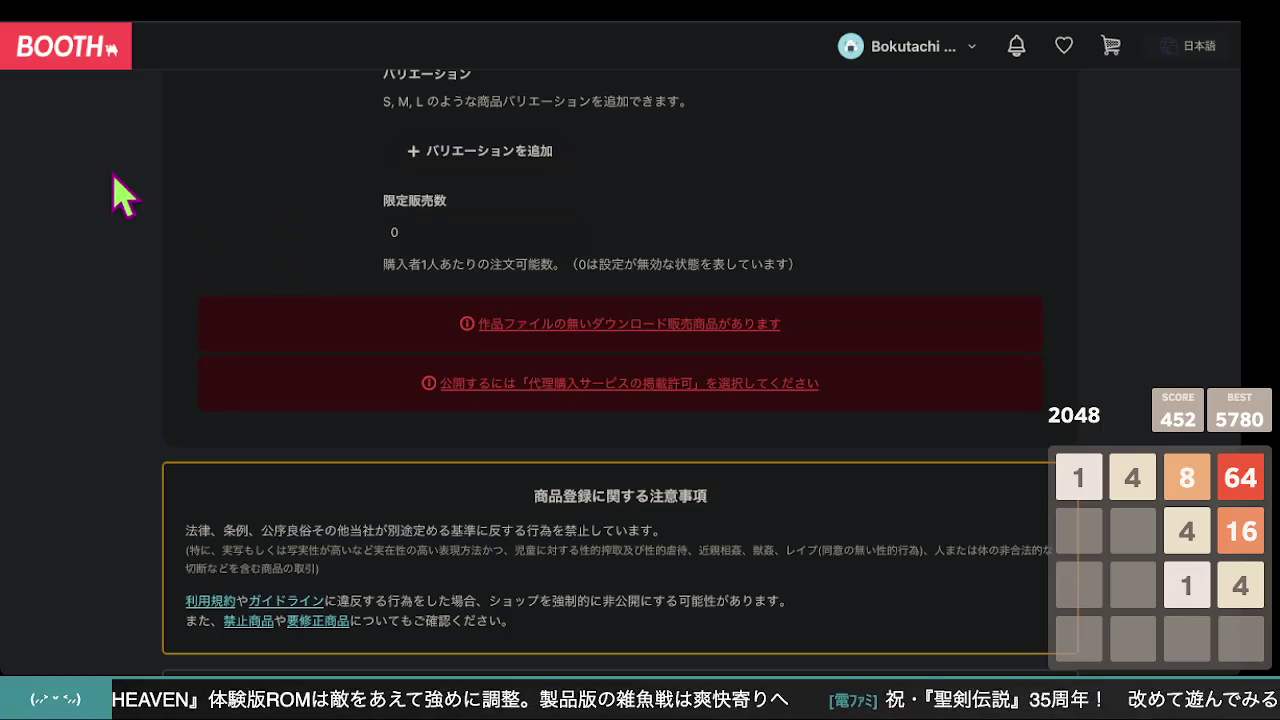
# Review the edit form's warnings about the missing work file and proxy-purchase permission
pyautogui.scroll(10, 495, 218)
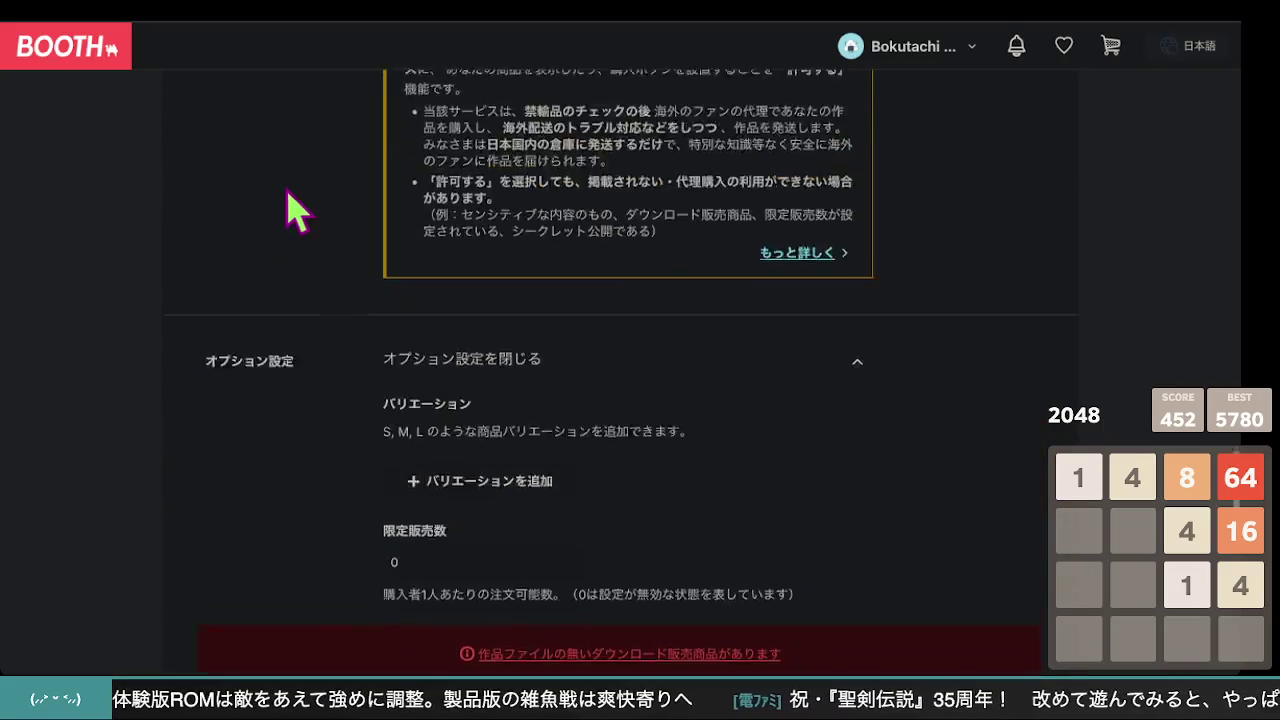
pyautogui.scroll(15, 266, 206)
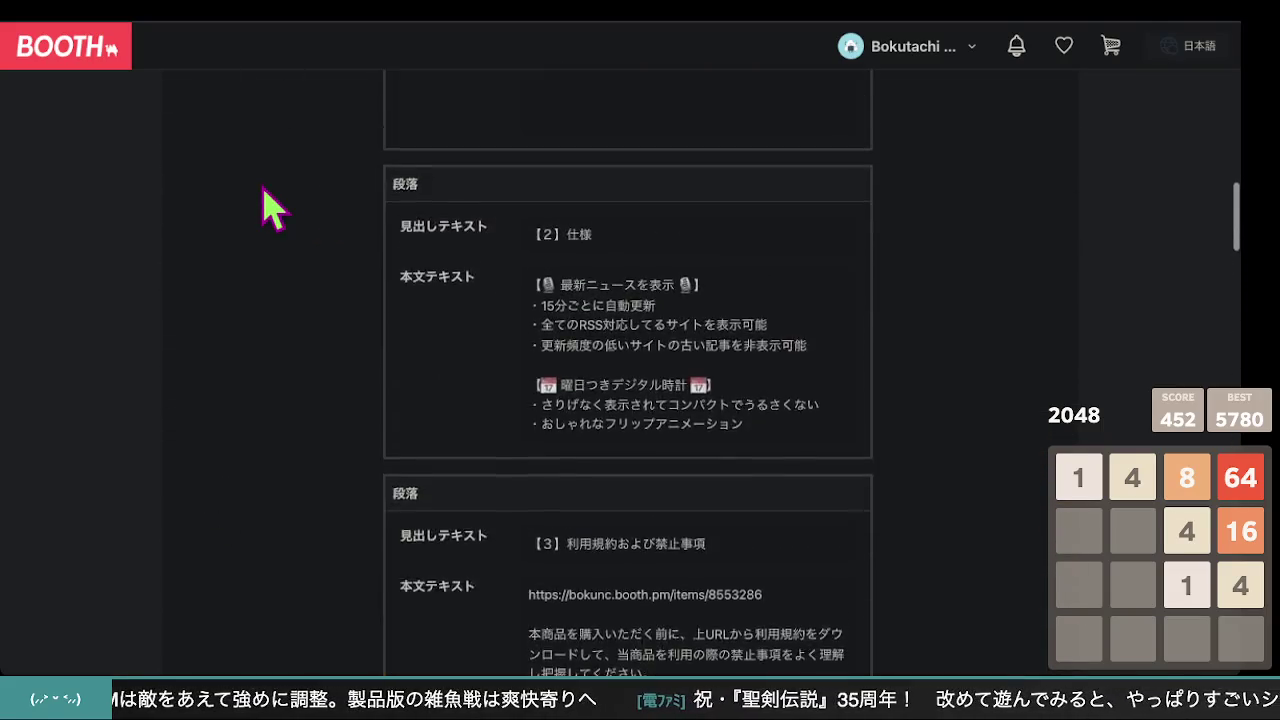
pyautogui.scroll(-10, 272, 208)
pyautogui.scroll(-8, 272, 208)
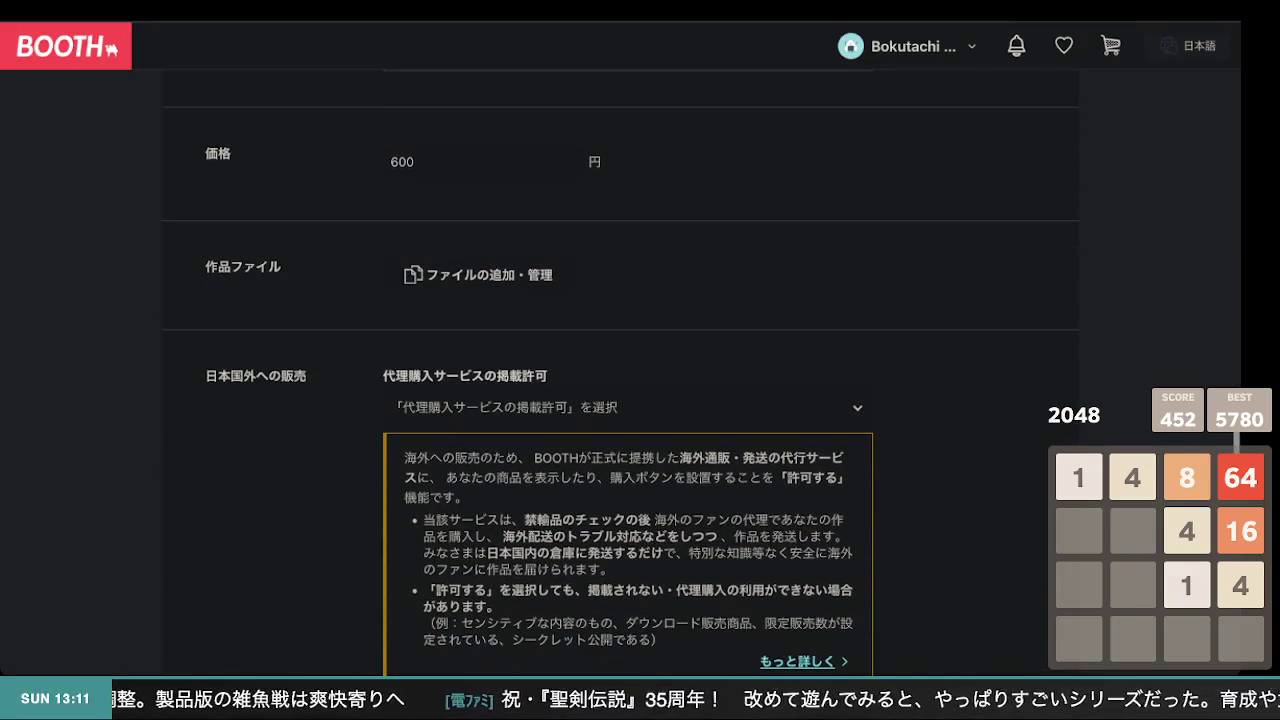
pyautogui.scroll(-5, 152, 292)
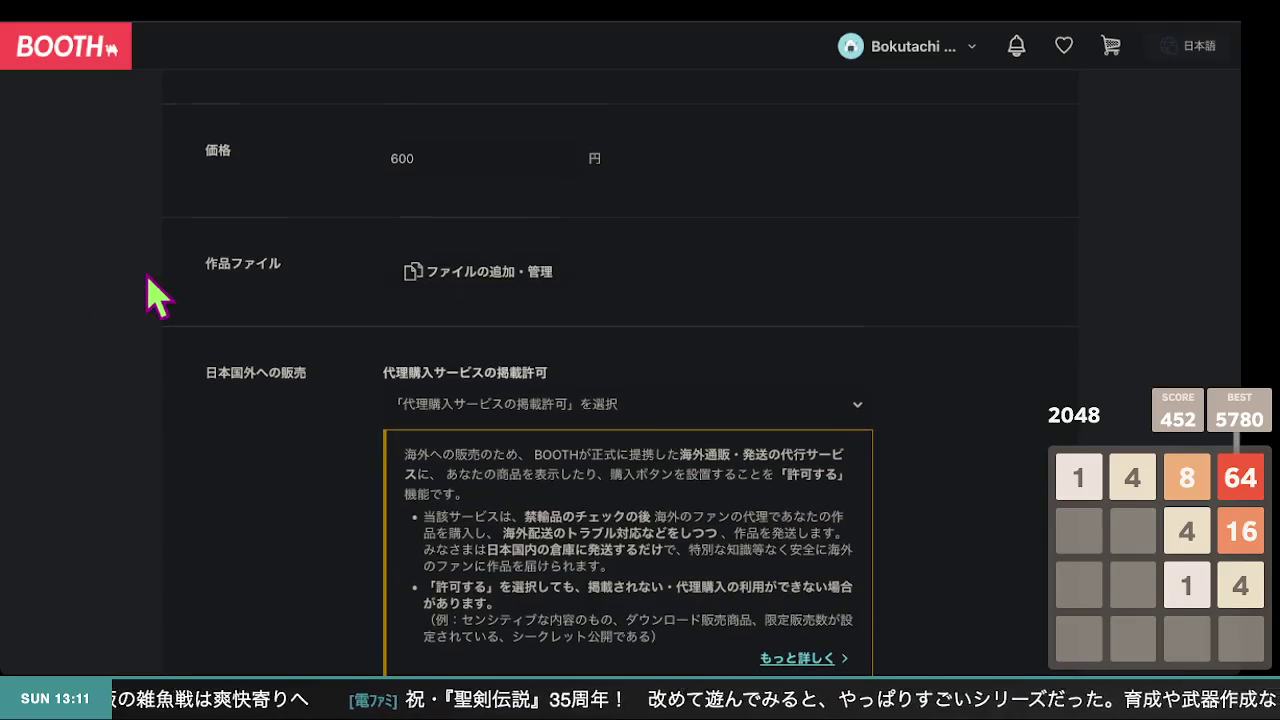
pyautogui.scroll(-6, 152, 292)
pyautogui.scroll(4, 152, 292)
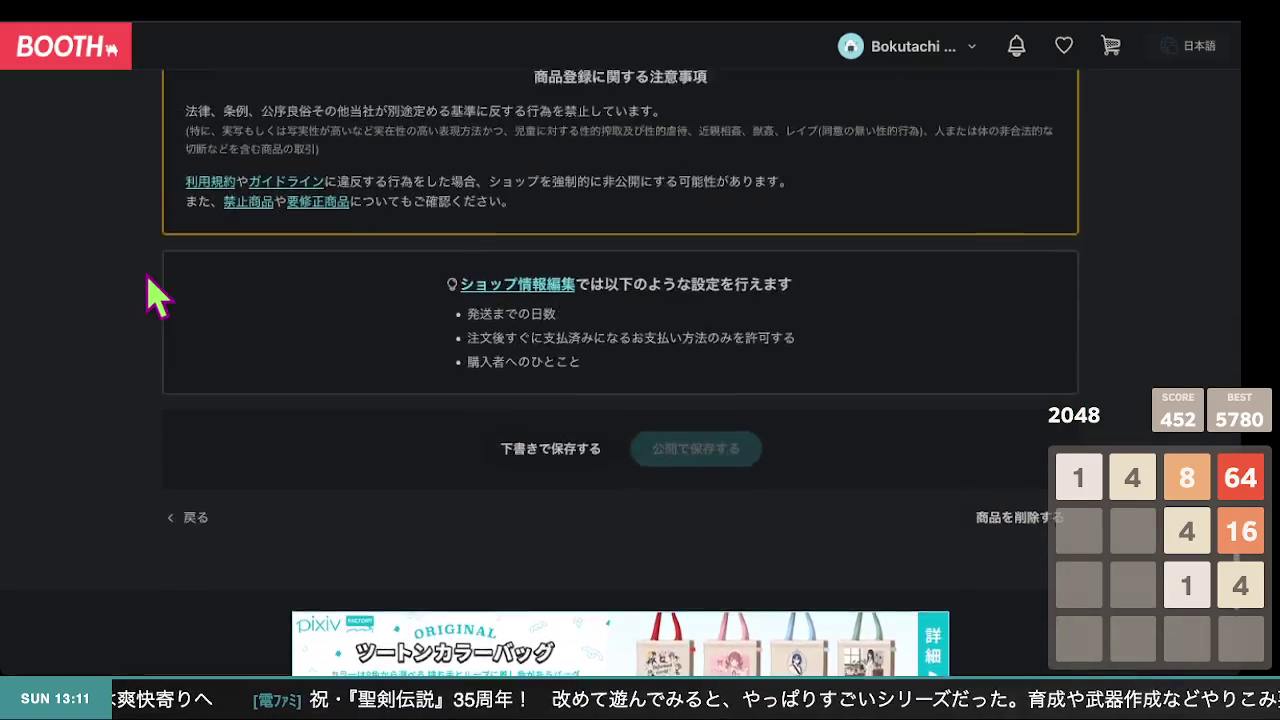
pyautogui.scroll(1, 152, 292)
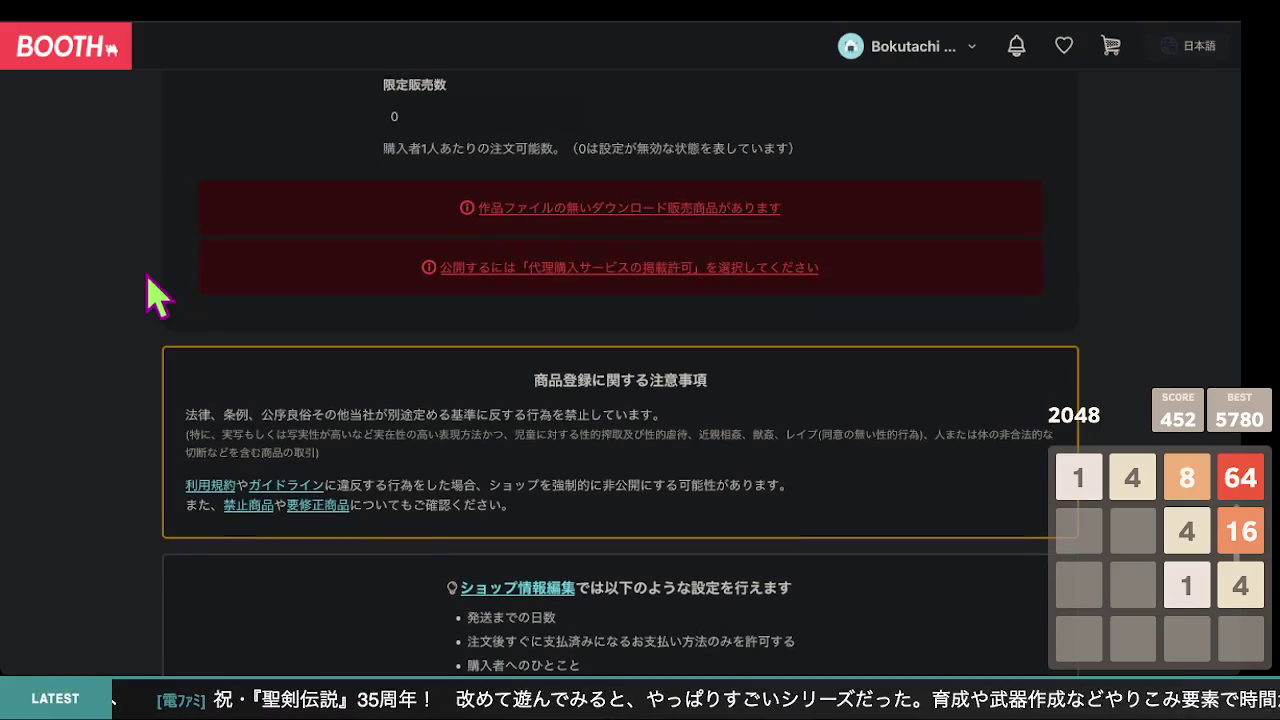
pyautogui.click(795, 24)
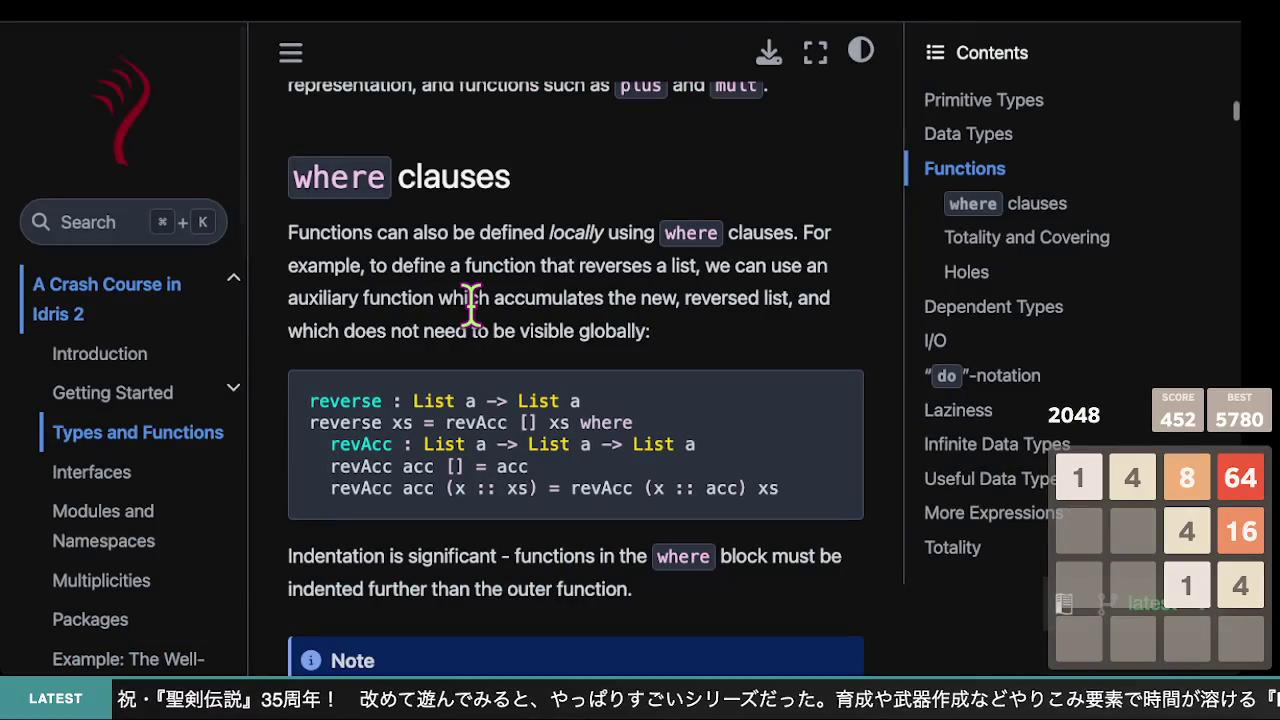
pyautogui.scroll(5, 470, 305)
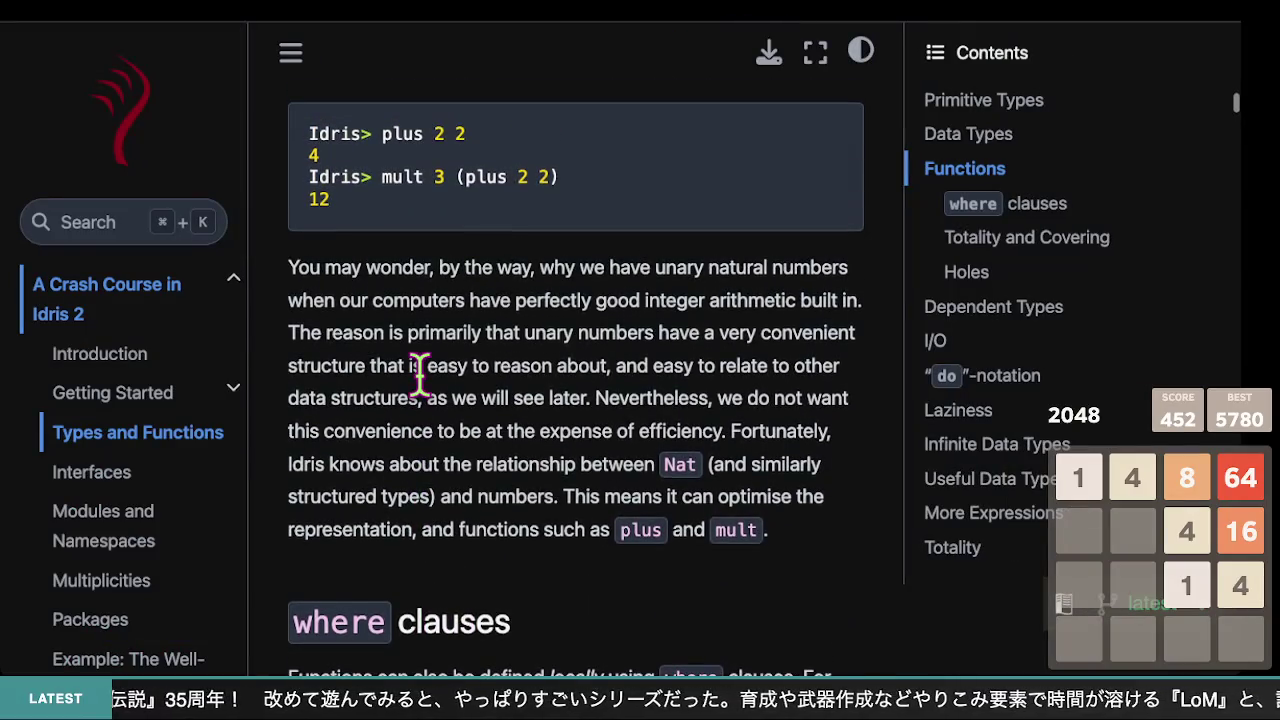
pyautogui.scroll(3, 420, 375)
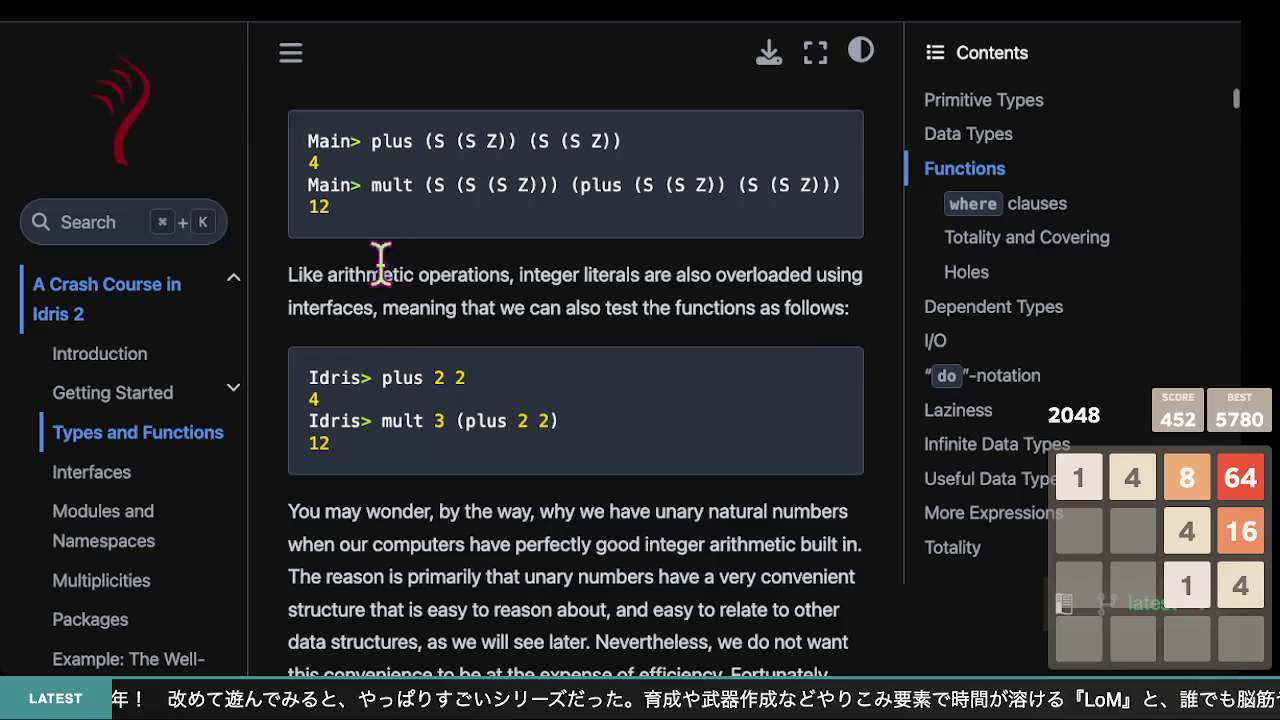
pyautogui.moveTo(384, 270); pyautogui.dragTo(418, 378)
pyautogui.moveTo(288, 511); pyautogui.dragTo(428, 594)
pyautogui.scroll(-5, 428, 594)
pyautogui.moveTo(412, 350); pyautogui.dragTo(429, 434)
pyautogui.click(470, 405)
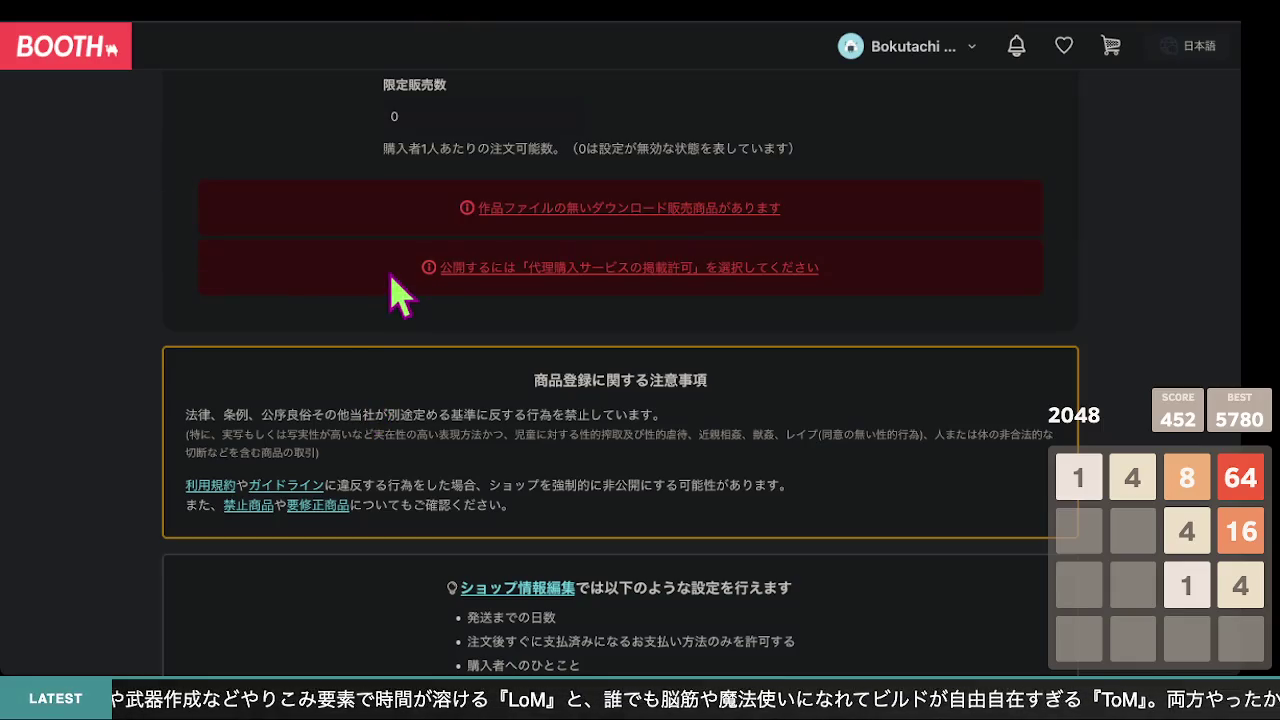
# Scroll the listing editor to the five-step 【5】使い方 body text starting with unzipping the zip
pyautogui.scroll(-4, 393, 283)
pyautogui.scroll(7, 400, 294)
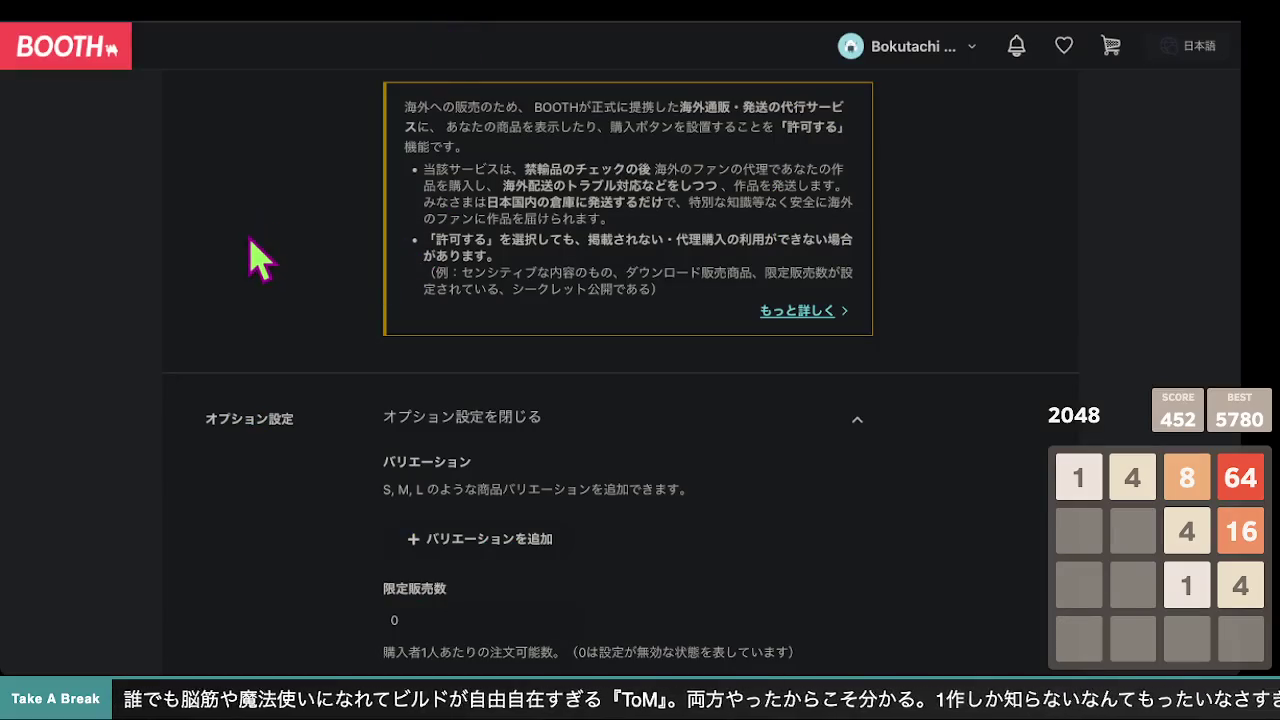
pyautogui.scroll(-3, 258, 258)
pyautogui.scroll(-6, 258, 258)
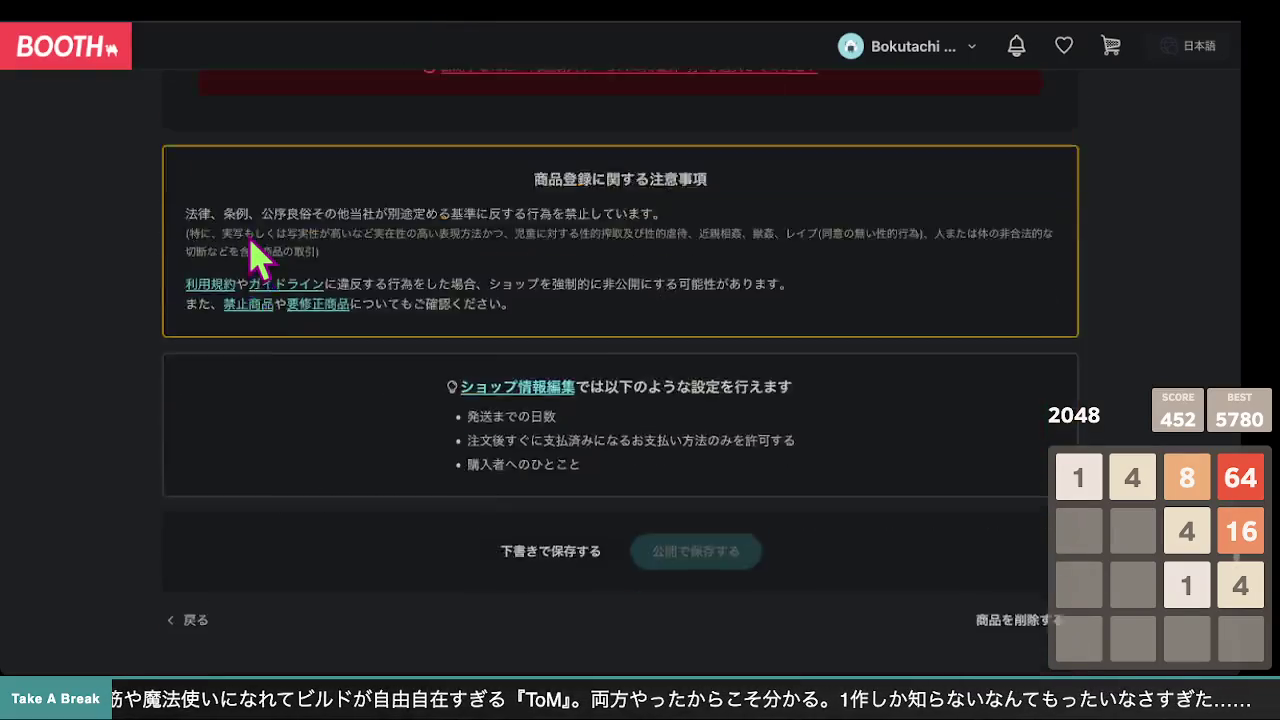
pyautogui.scroll(15, 258, 258)
pyautogui.scroll(2, 257, 257)
pyautogui.scroll(-2, 257, 257)
pyautogui.scroll(-3, 185, 165)
pyautogui.scroll(-10, 185, 165)
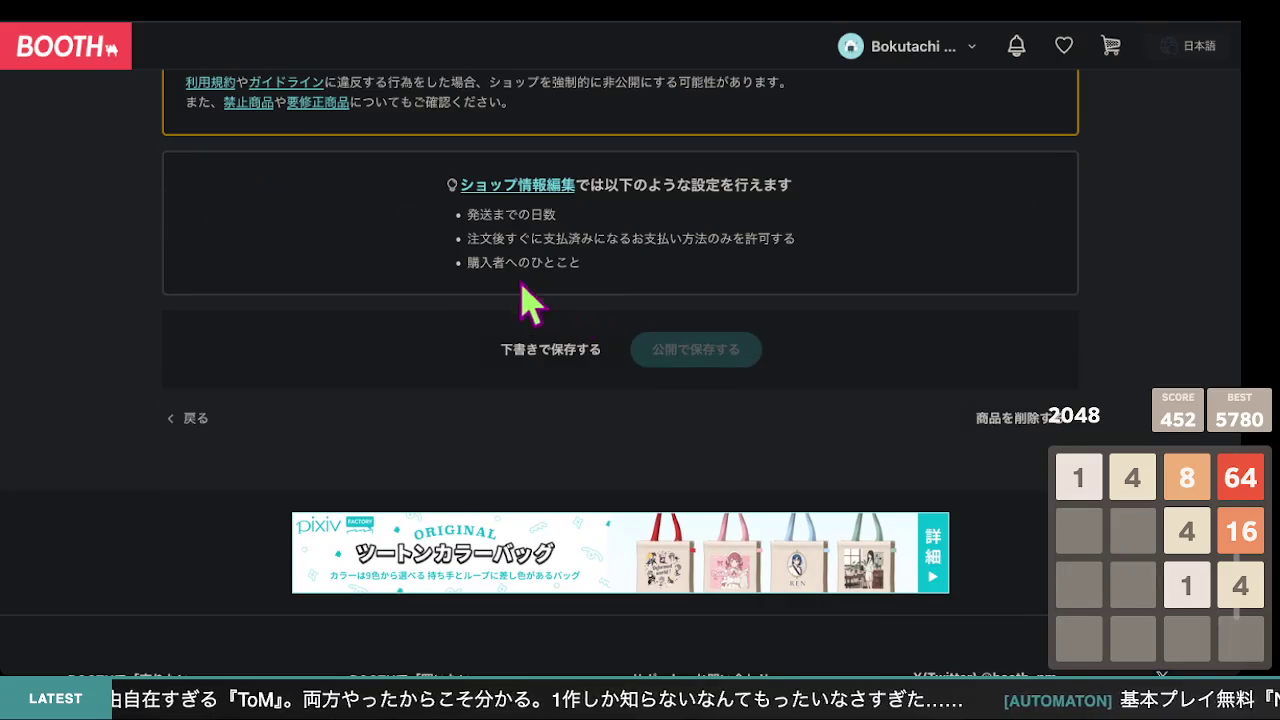
pyautogui.scroll(10, 537, 305)
pyautogui.scroll(10, 537, 312)
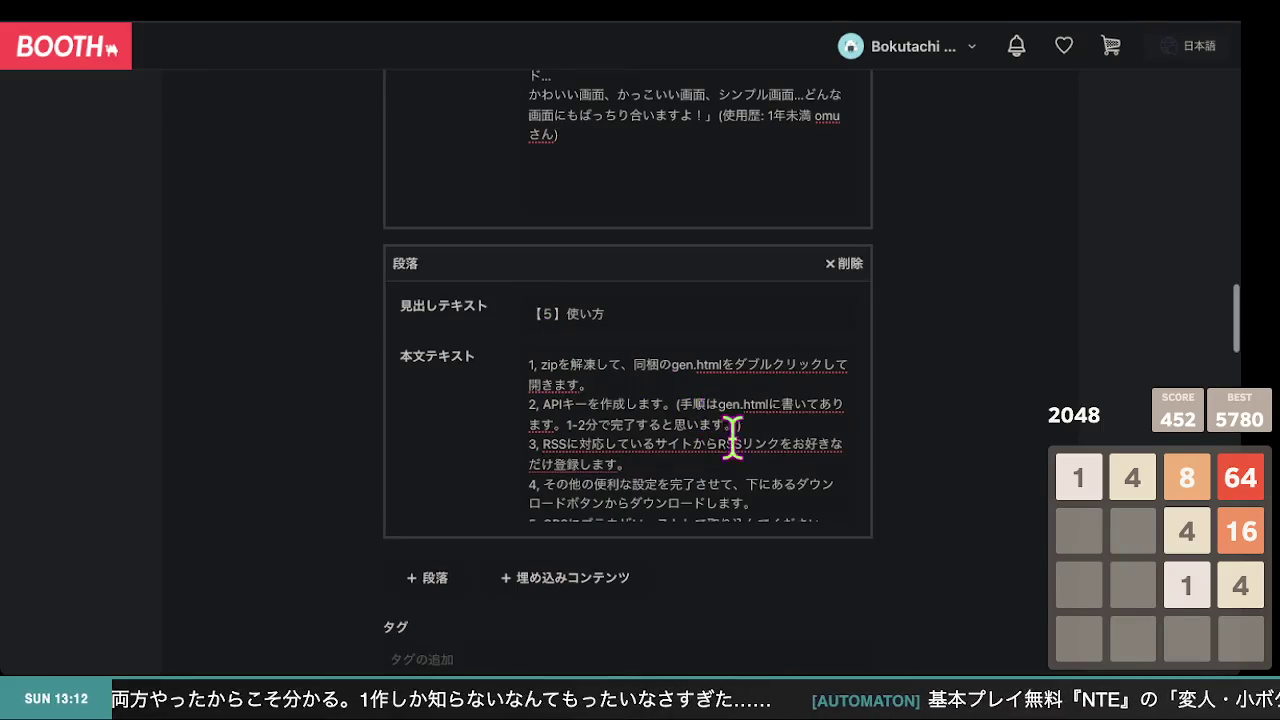
pyautogui.scroll(-1, 745, 450)
# Select and copy the full 【5】使い方 usage steps text
pyautogui.moveTo(826, 513)
pyautogui.mouseDown()
pyautogui.moveTo(614, 366)
pyautogui.moveTo(506, 314)
pyautogui.mouseUp()
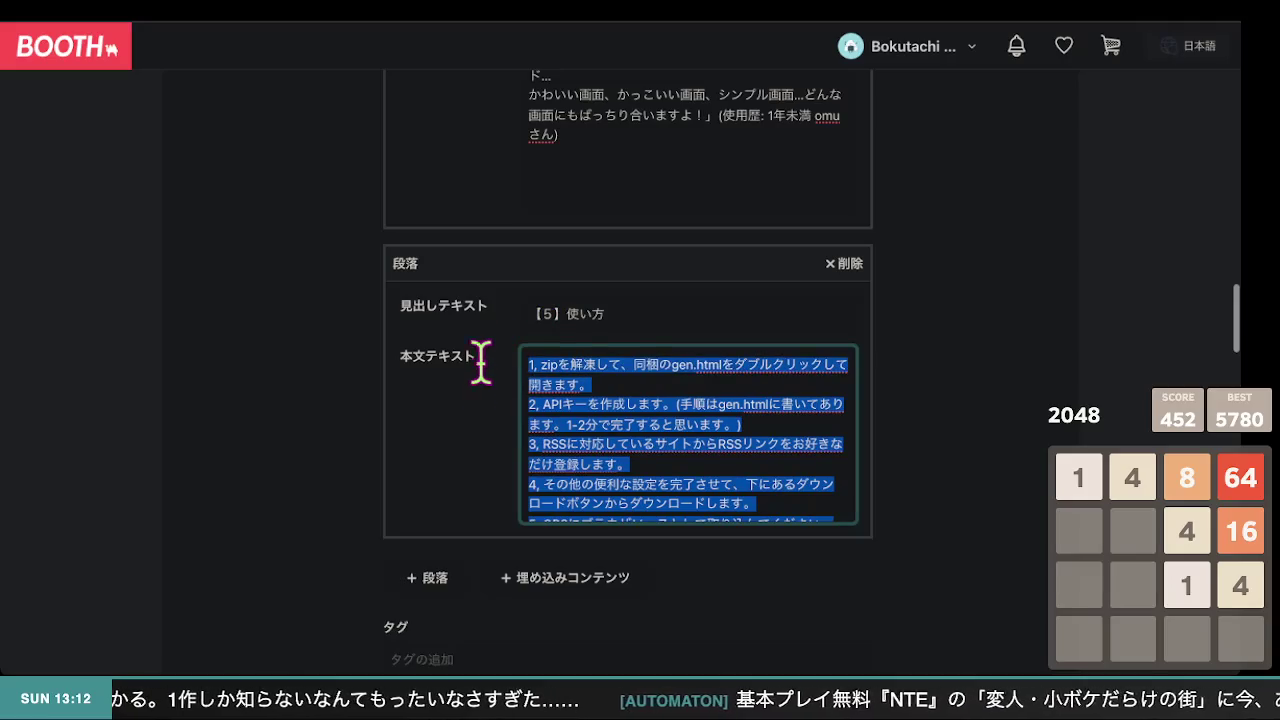
pyautogui.click(323, 655)
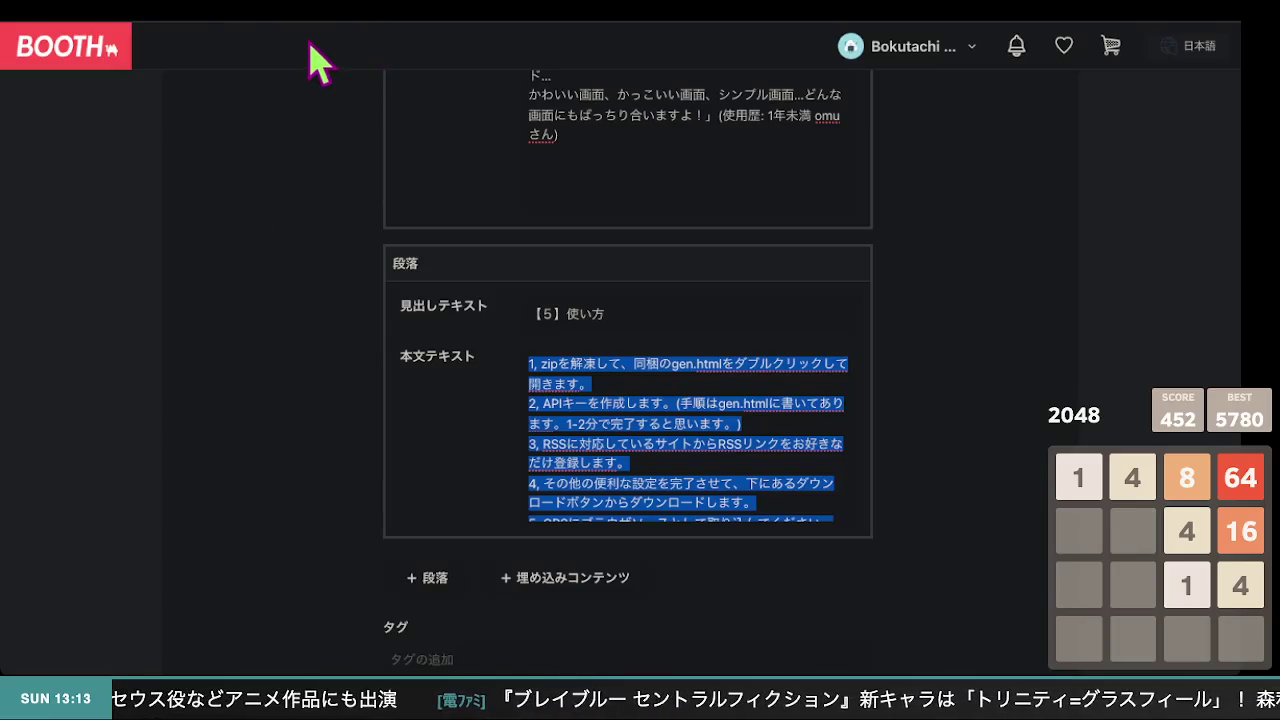
pyautogui.hotkey('ctrl', 'c')
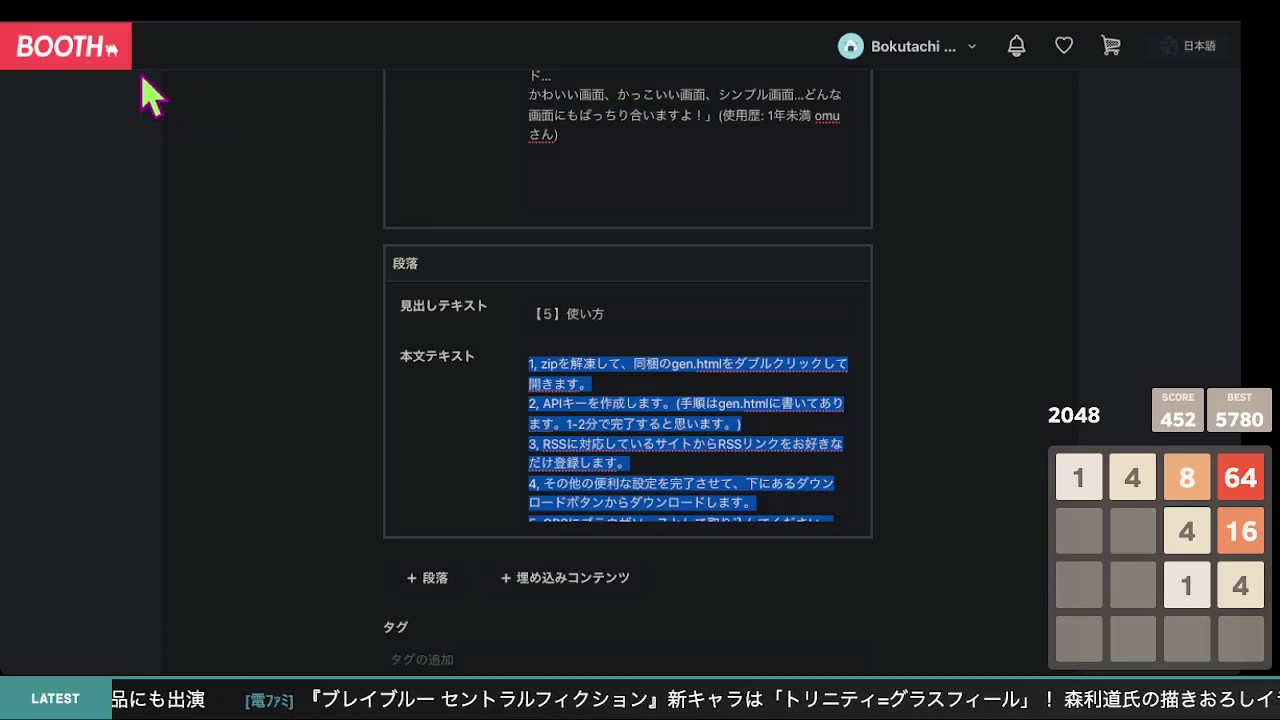
pyautogui.scroll(1, 262, 447)
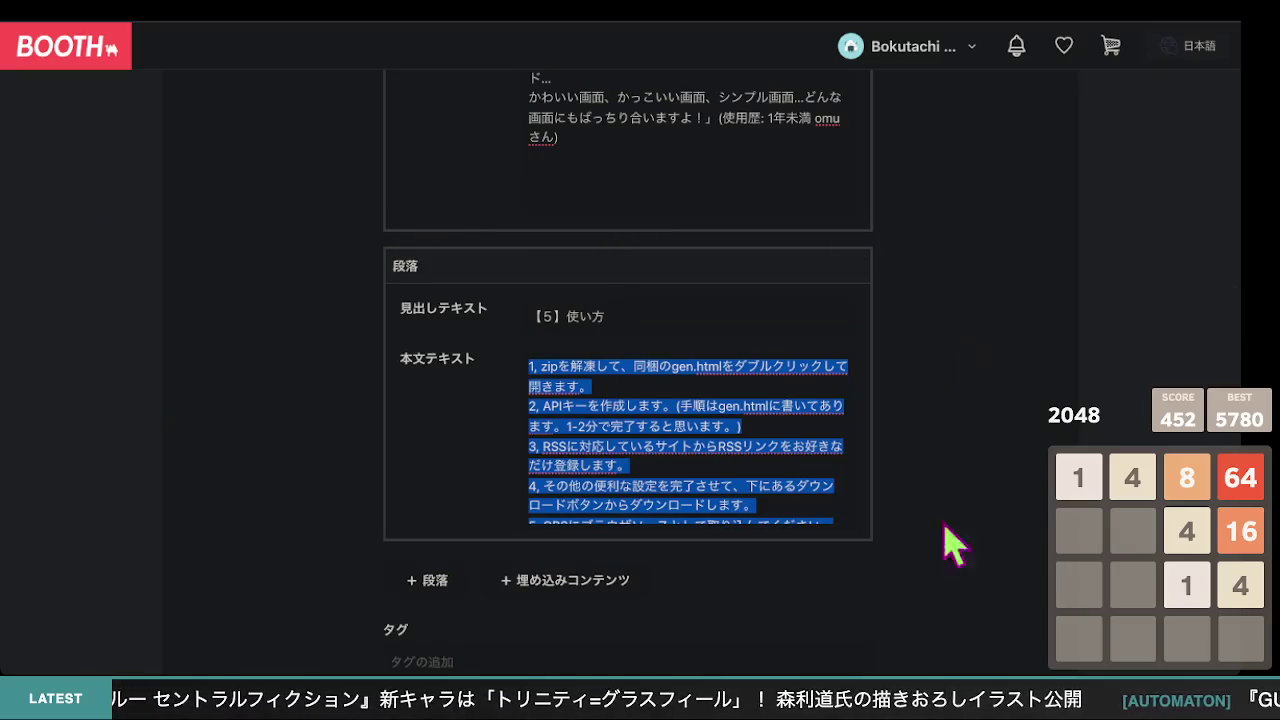
pyautogui.scroll(-1, 957, 486)
pyautogui.scroll(1, 715, 175)
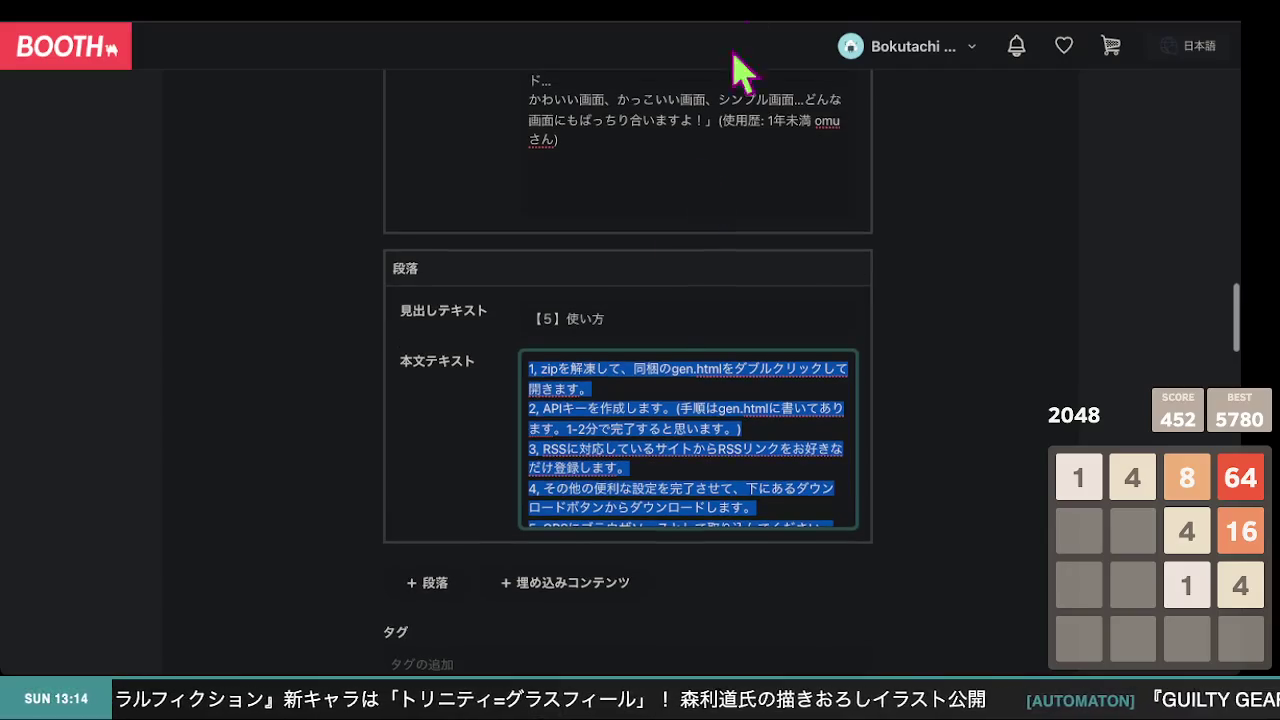
# Search Google for 'mac zip 変なファイル 含めいない' from the BOOTH product tab's address bar
pyautogui.click(786, 12)
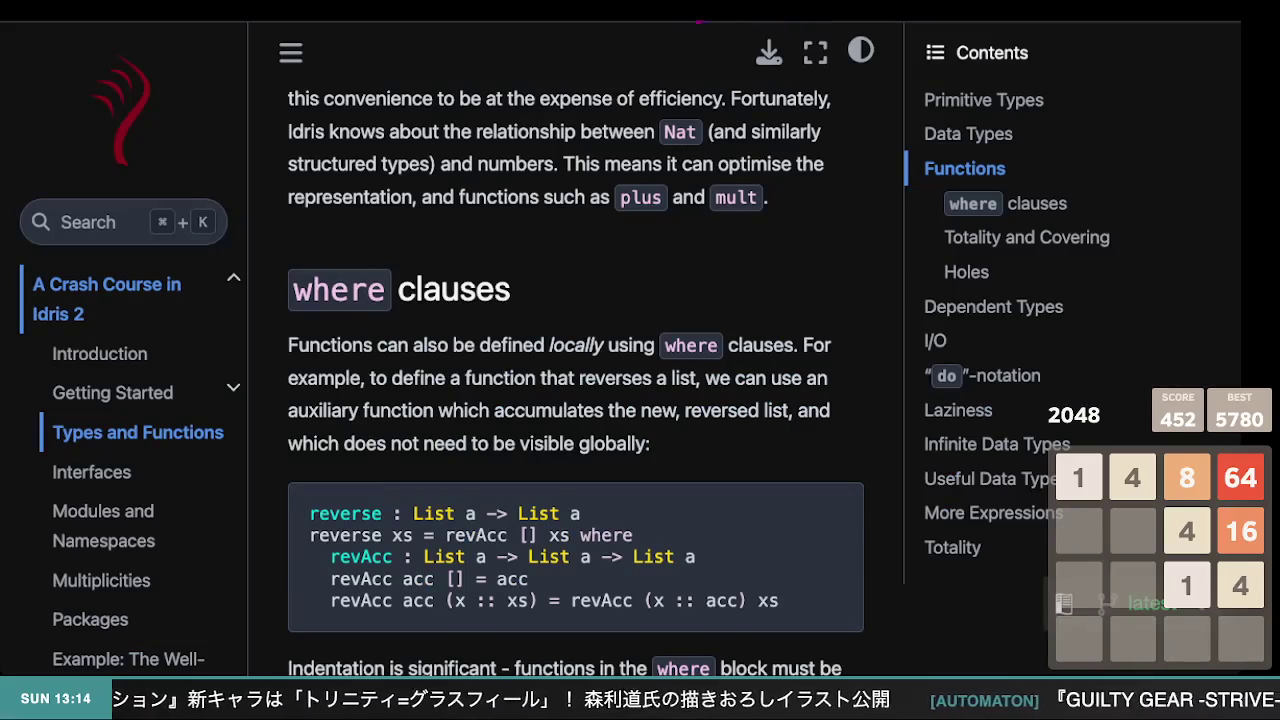
pyautogui.click(700, 15)
pyautogui.click(587, 15)
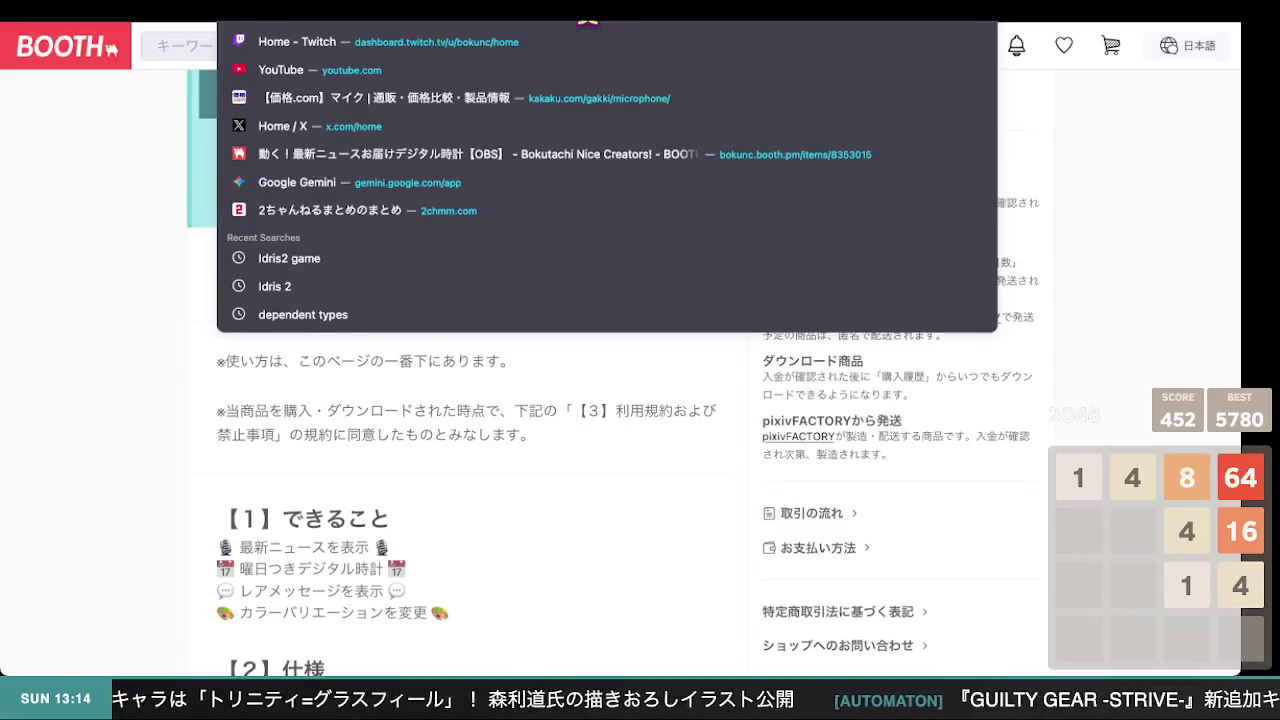
pyautogui.write('mac')
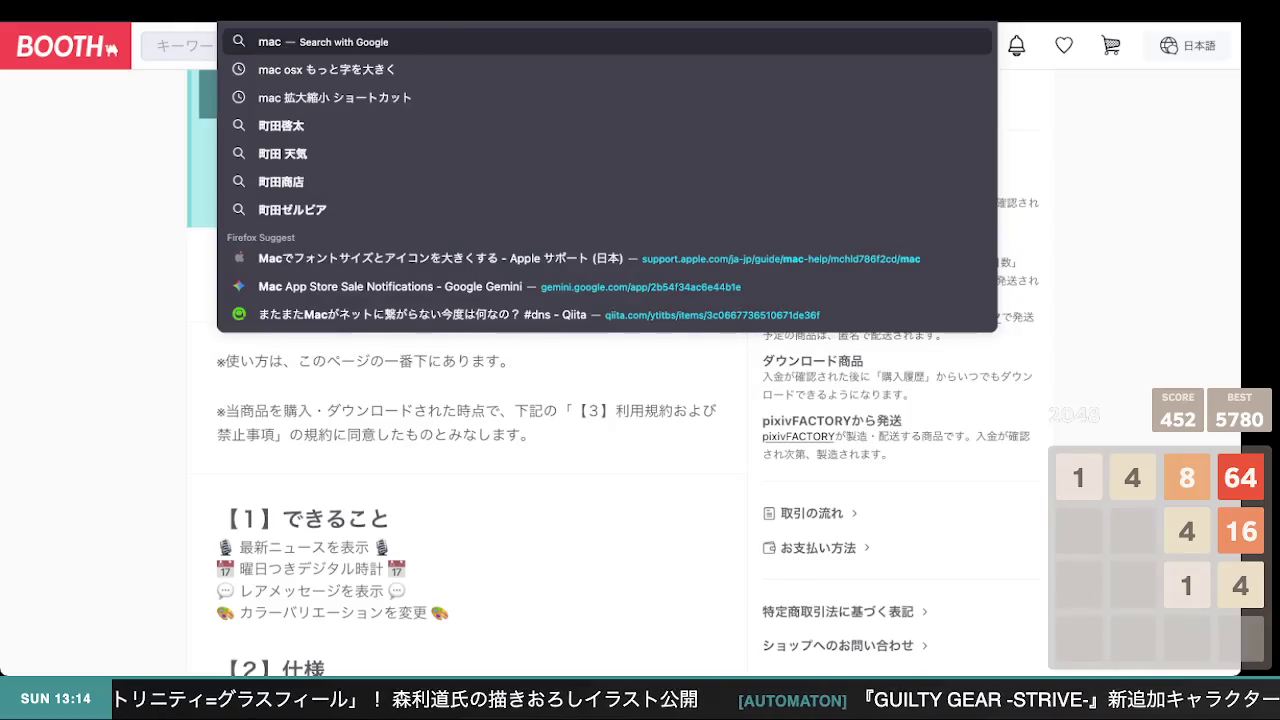
pyautogui.write(' zip')
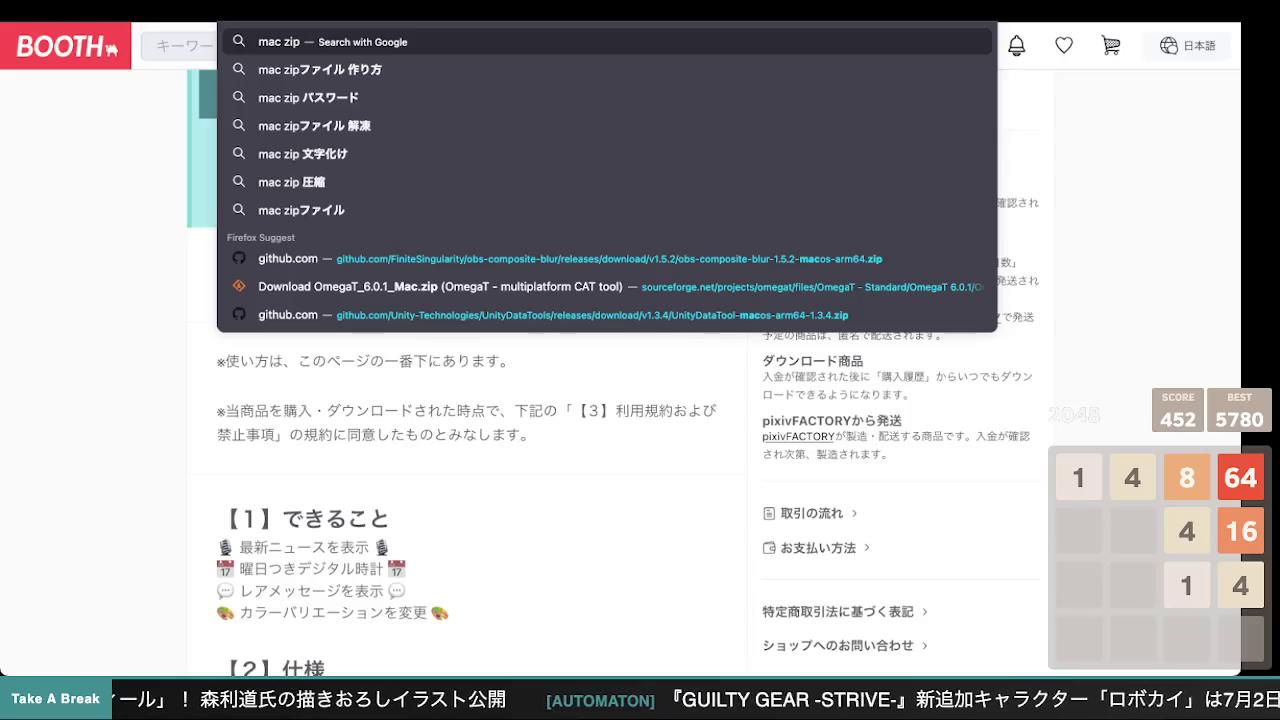
pyautogui.press('Escape')
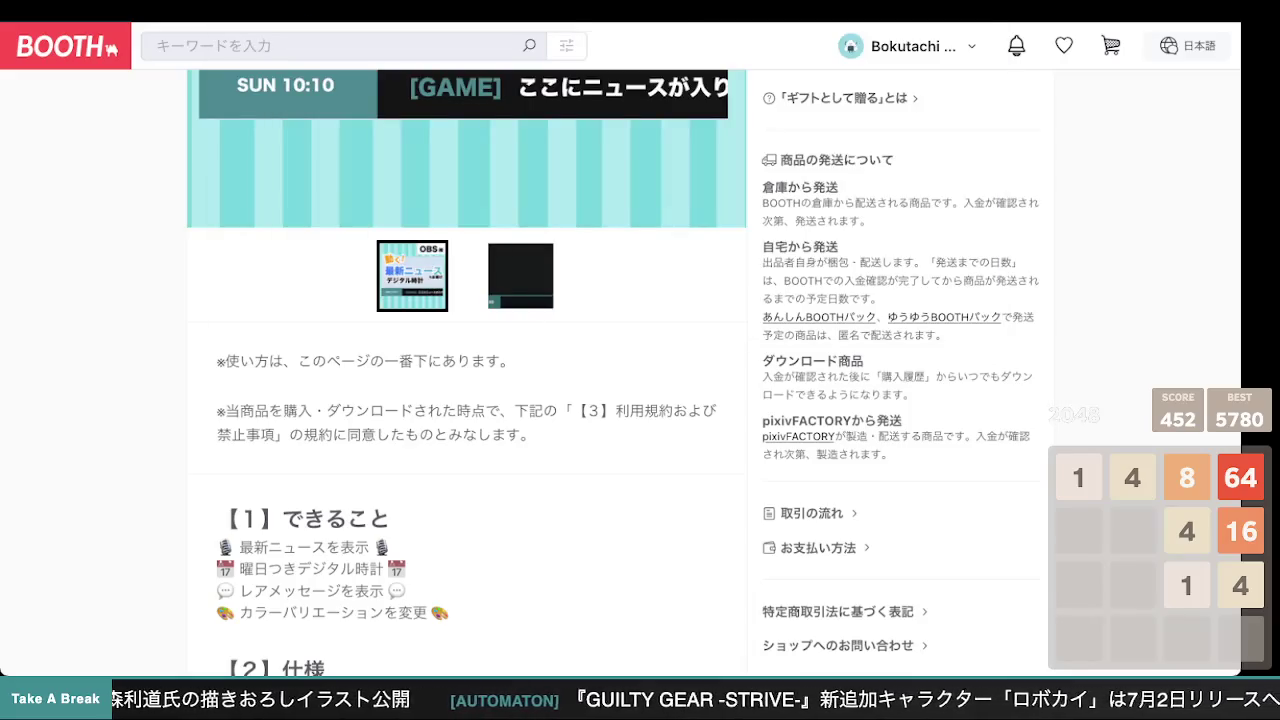
pyautogui.write('変なファイル')
pyautogui.press('Escape')
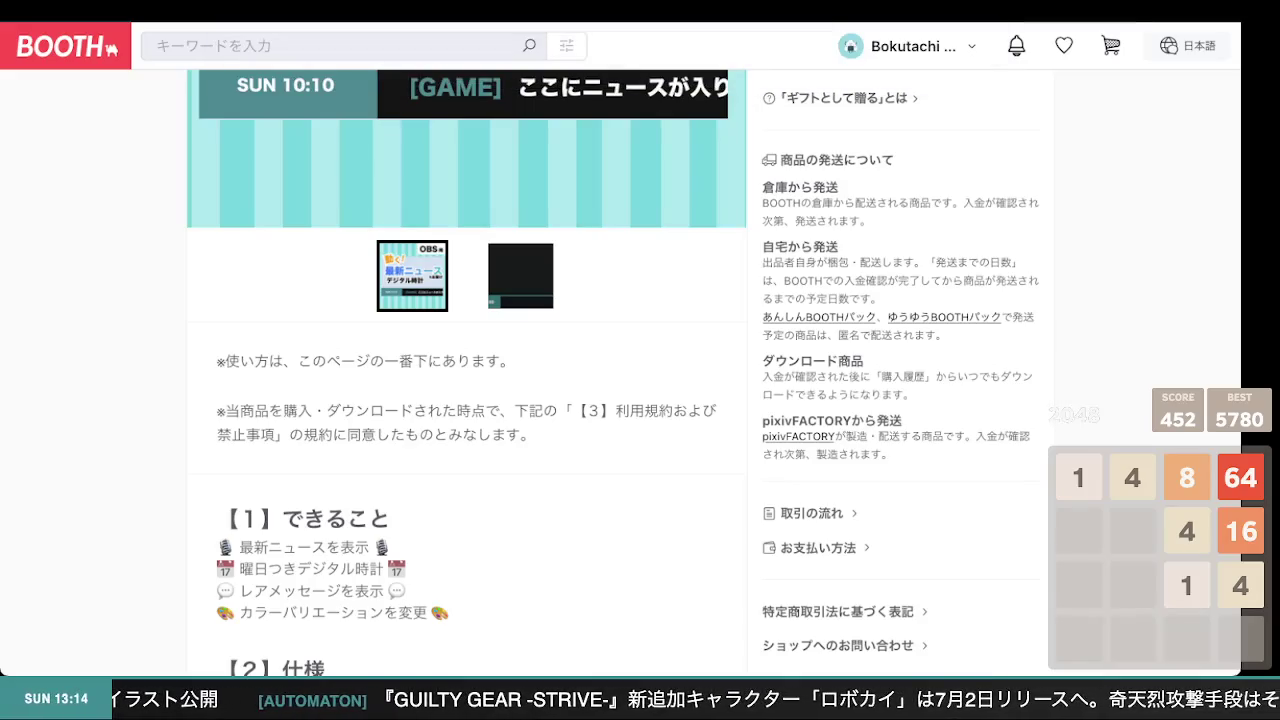
pyautogui.press('Return')
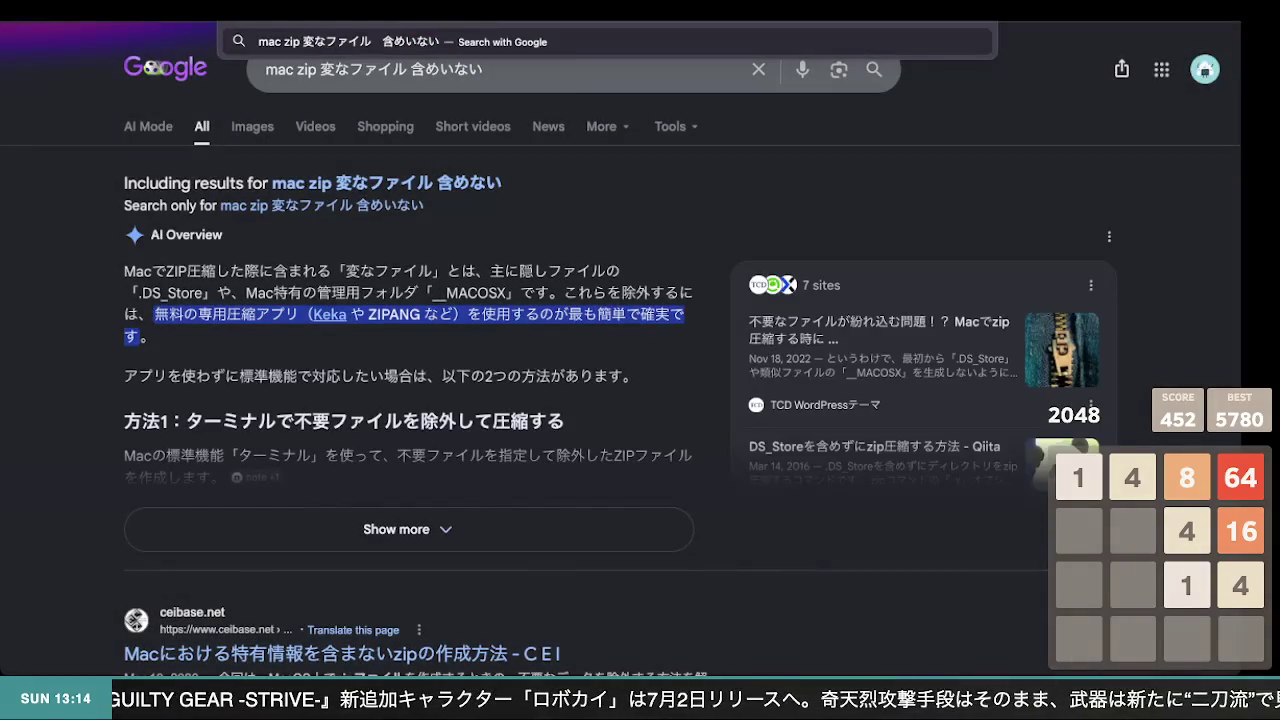
# Rerun the corrected search and expand the AI Overview to show more methods
pyautogui.press('Return')
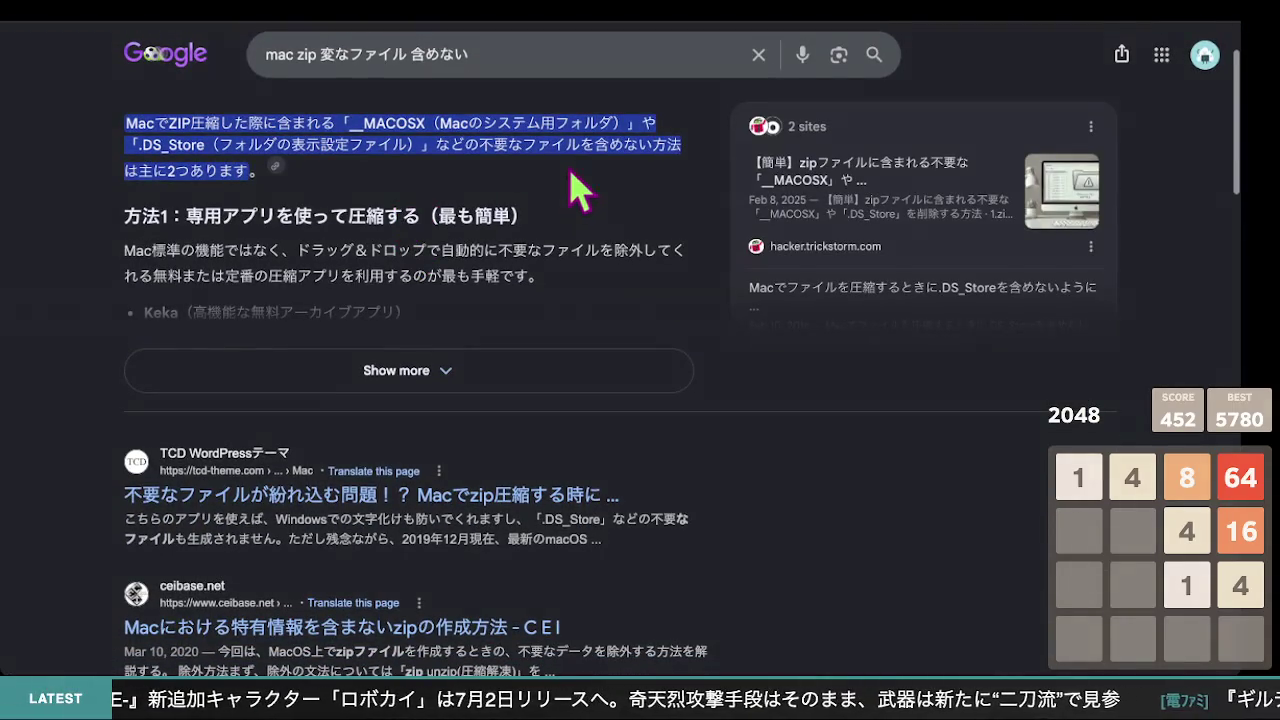
pyautogui.click(447, 385)
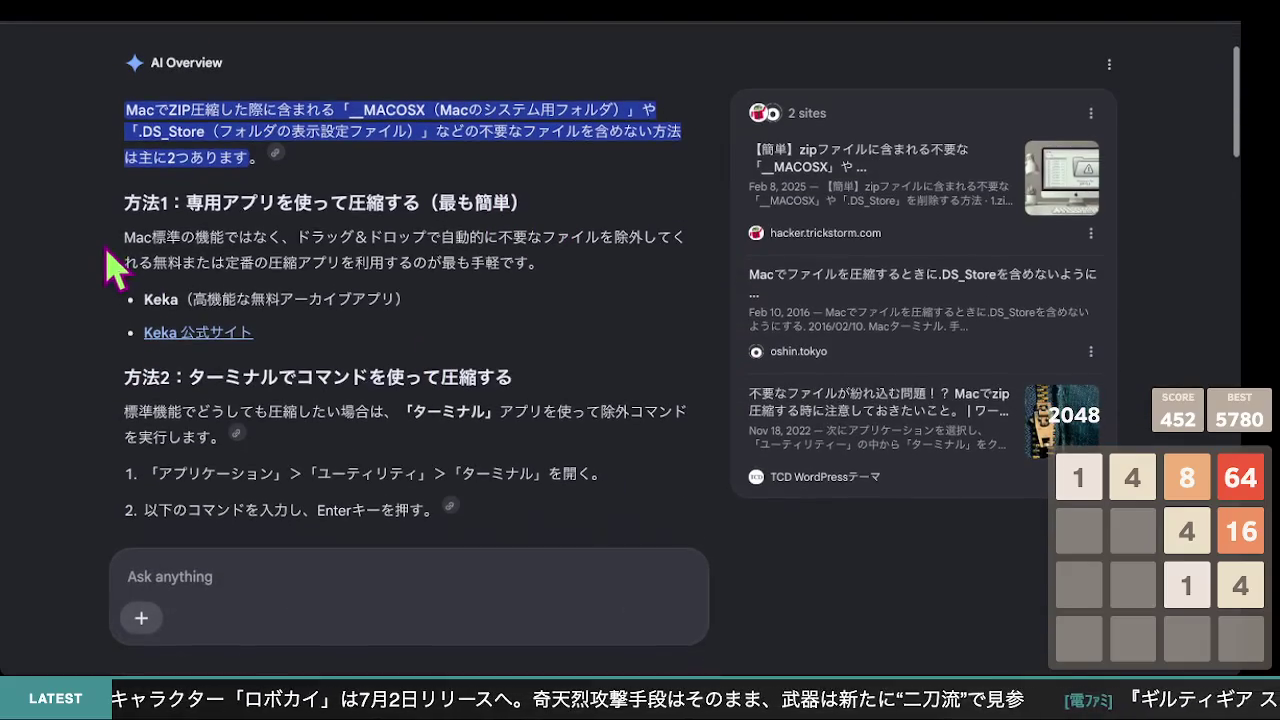
pyautogui.scroll(-3, 270, 285)
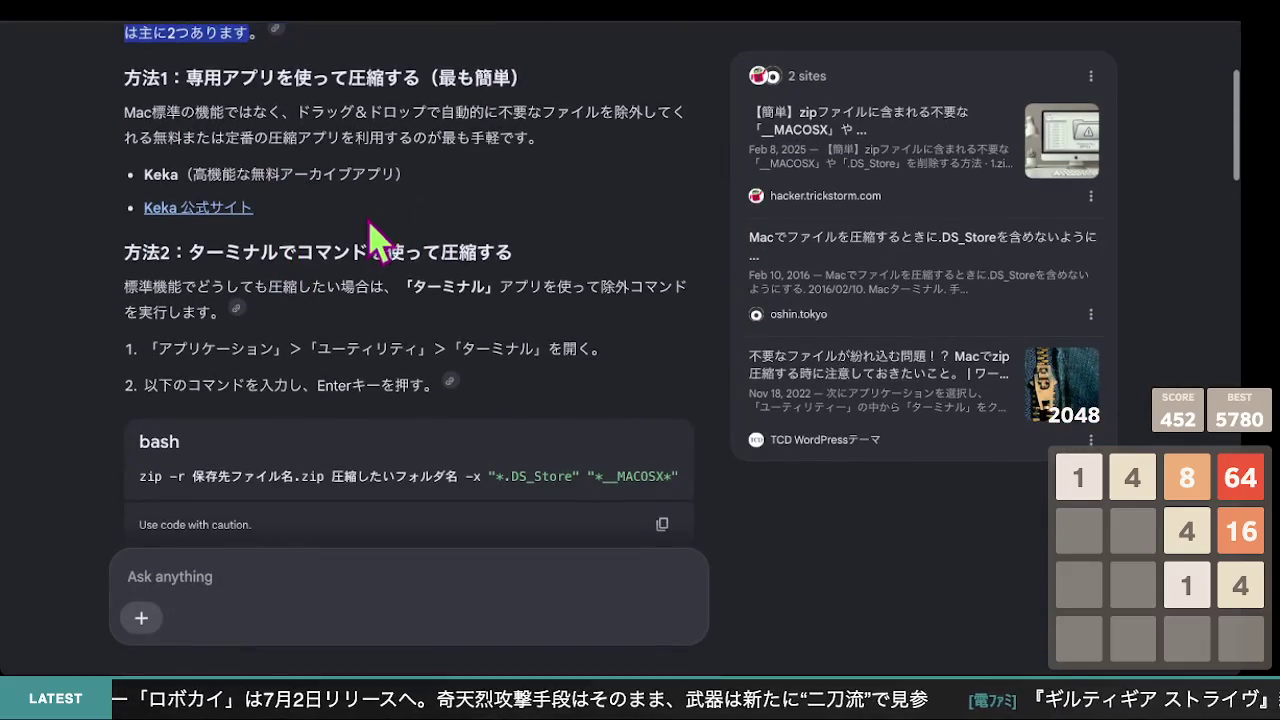
pyautogui.moveTo(366, 174); pyautogui.dragTo(237, 175)
# Browse the expanded AI Overview's methods for excluding hidden files from Mac zips
pyautogui.scroll(-2, 310, 255)
pyautogui.scroll(-1, 320, 272)
pyautogui.scroll(2, 316, 282)
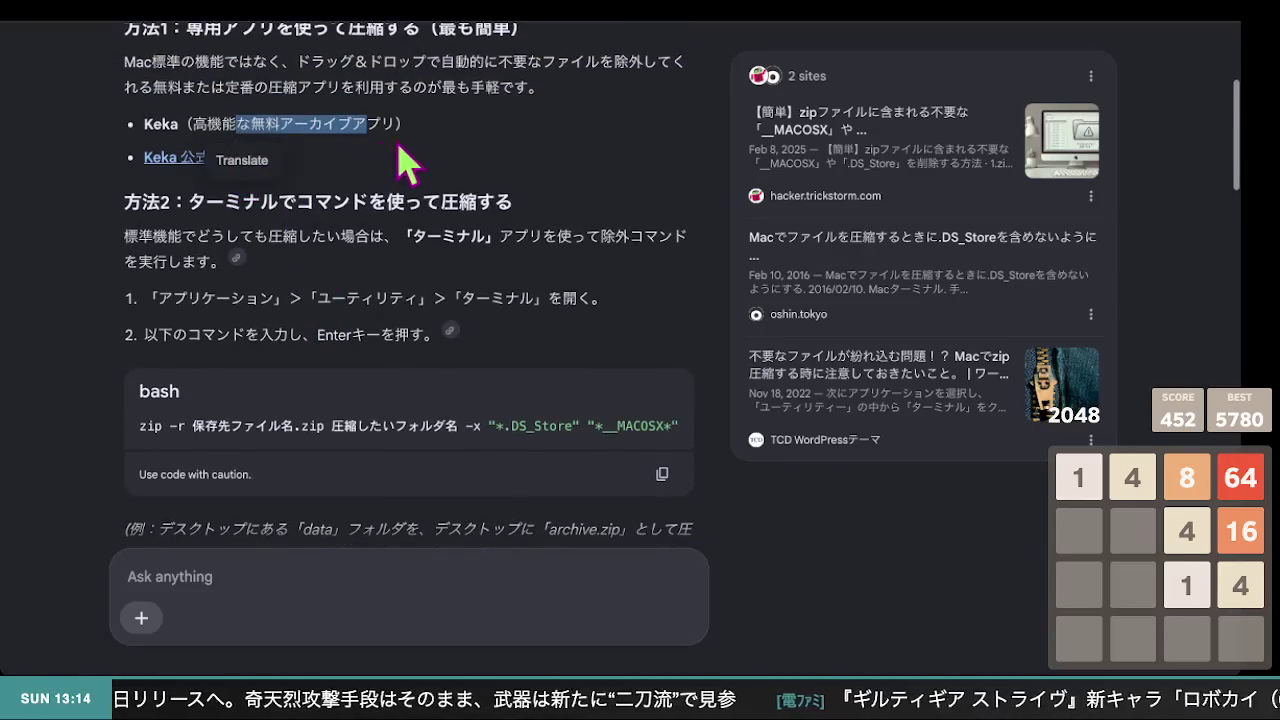
pyautogui.scroll(-4, 374, 168)
pyautogui.scroll(-2, 378, 175)
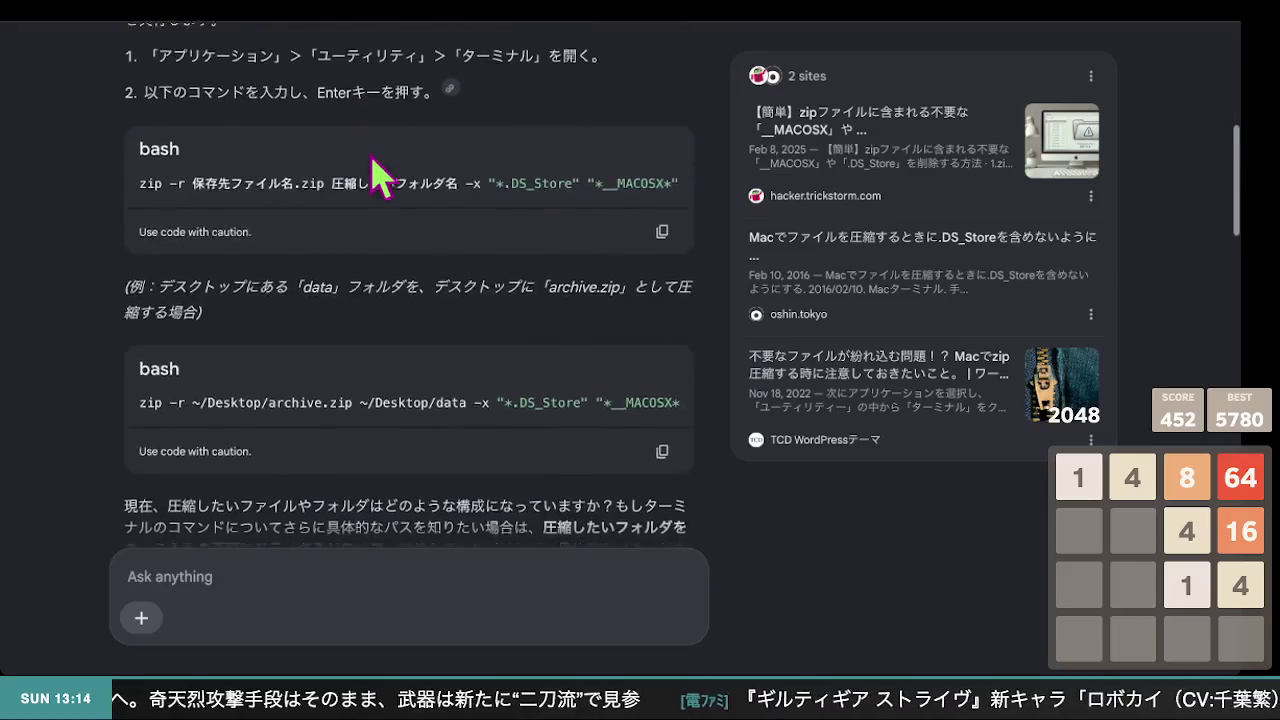
pyautogui.scroll(1, 414, 222)
pyautogui.scroll(2, 414, 222)
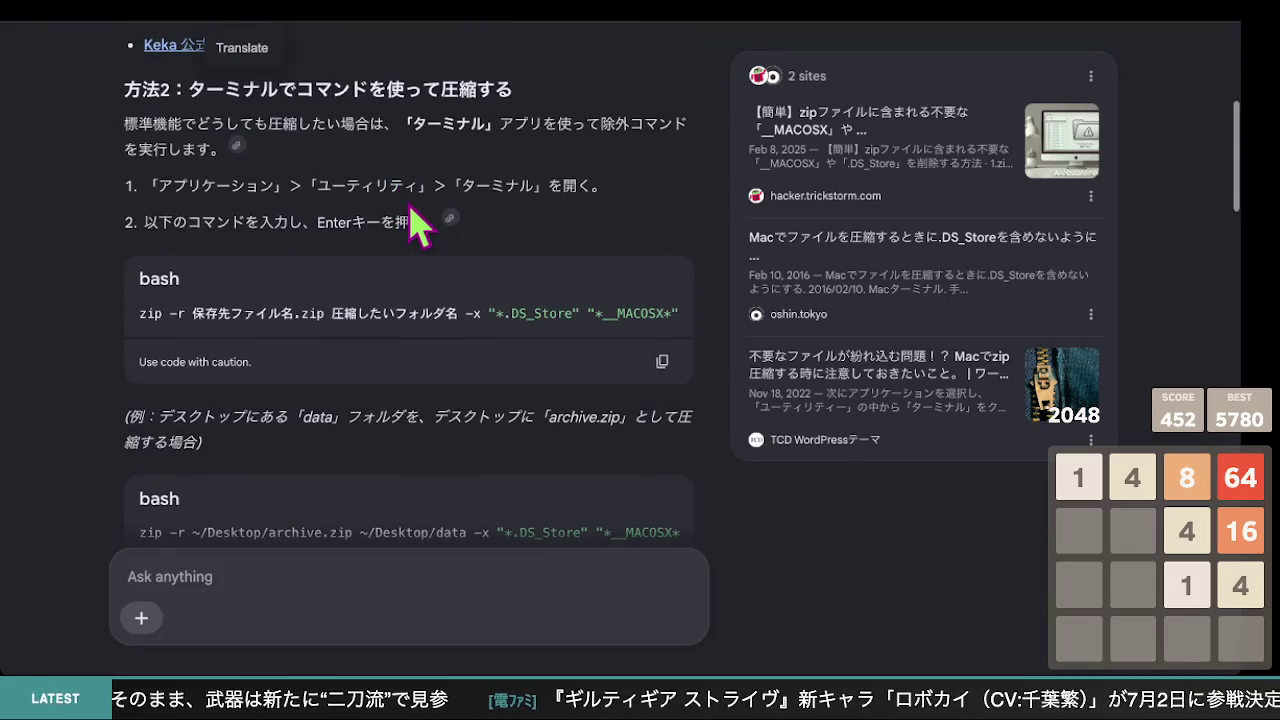
pyautogui.press('Left')
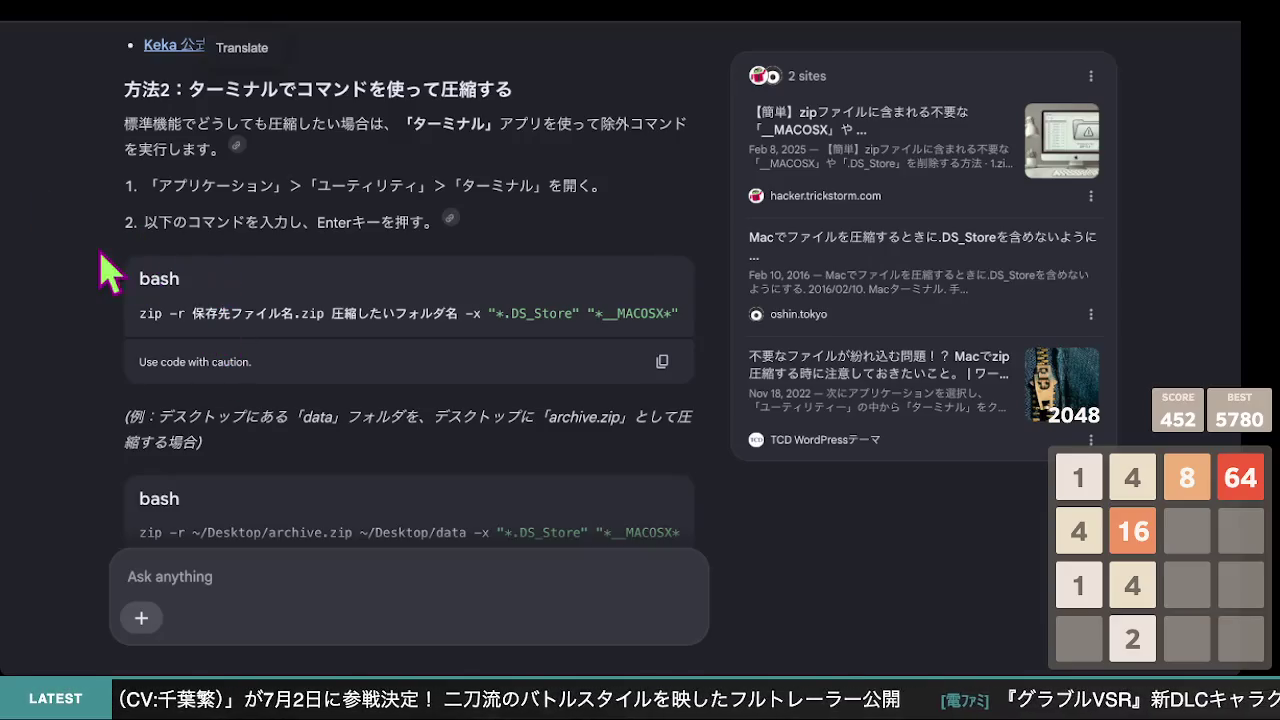
# Copy the 方法2 Terminal command zip -r … -x "*.DS_Store" "*__MACOSX*"
pyautogui.scroll(1, 105, 255)
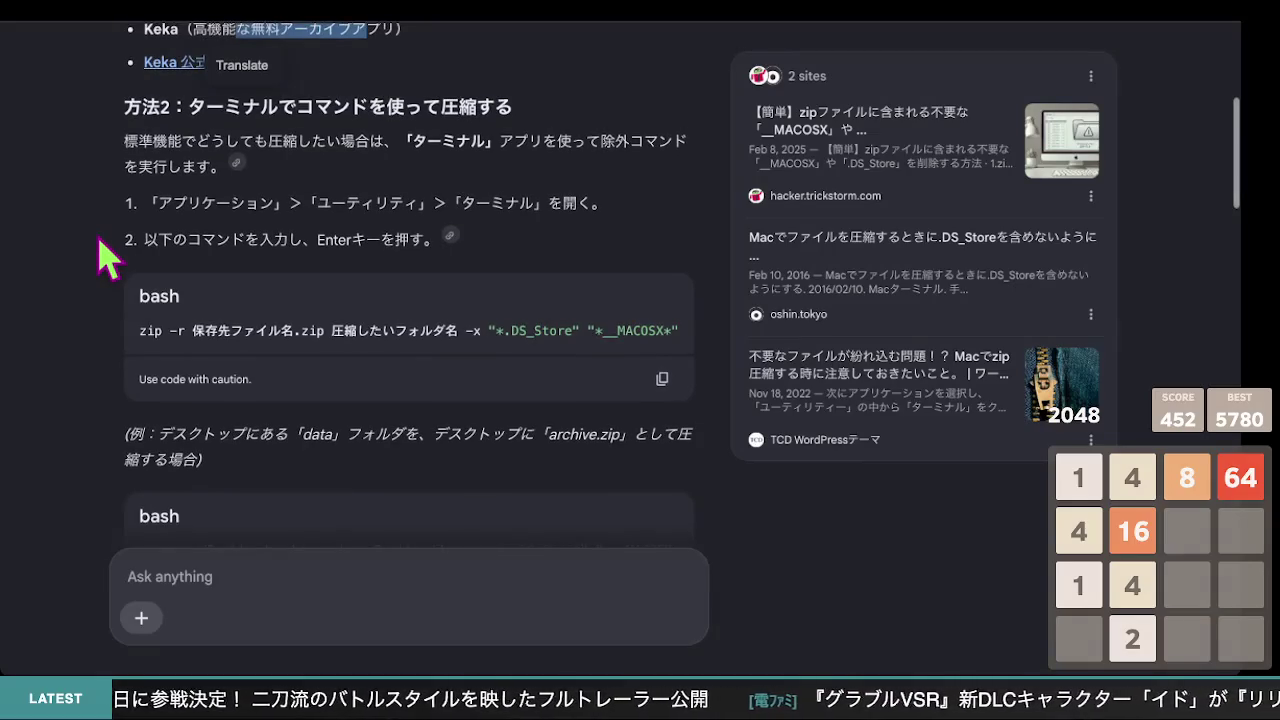
pyautogui.scroll(2, 105, 255)
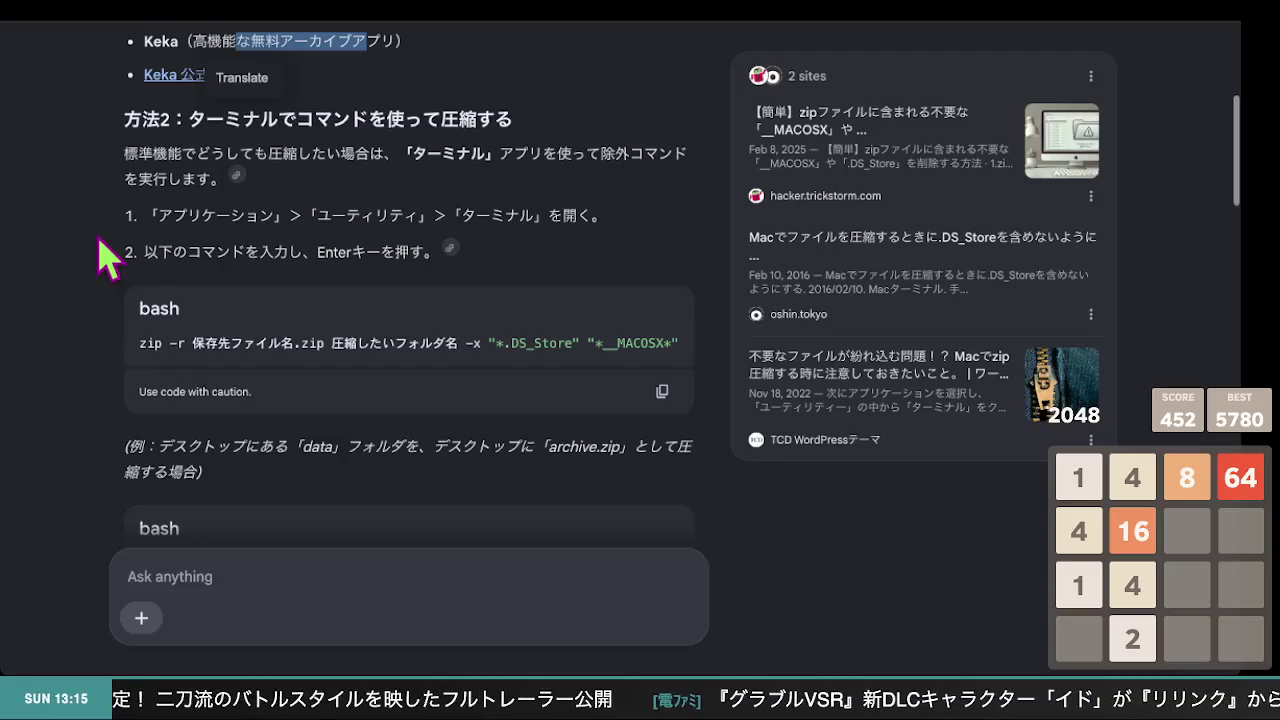
pyautogui.scroll(-1, 105, 258)
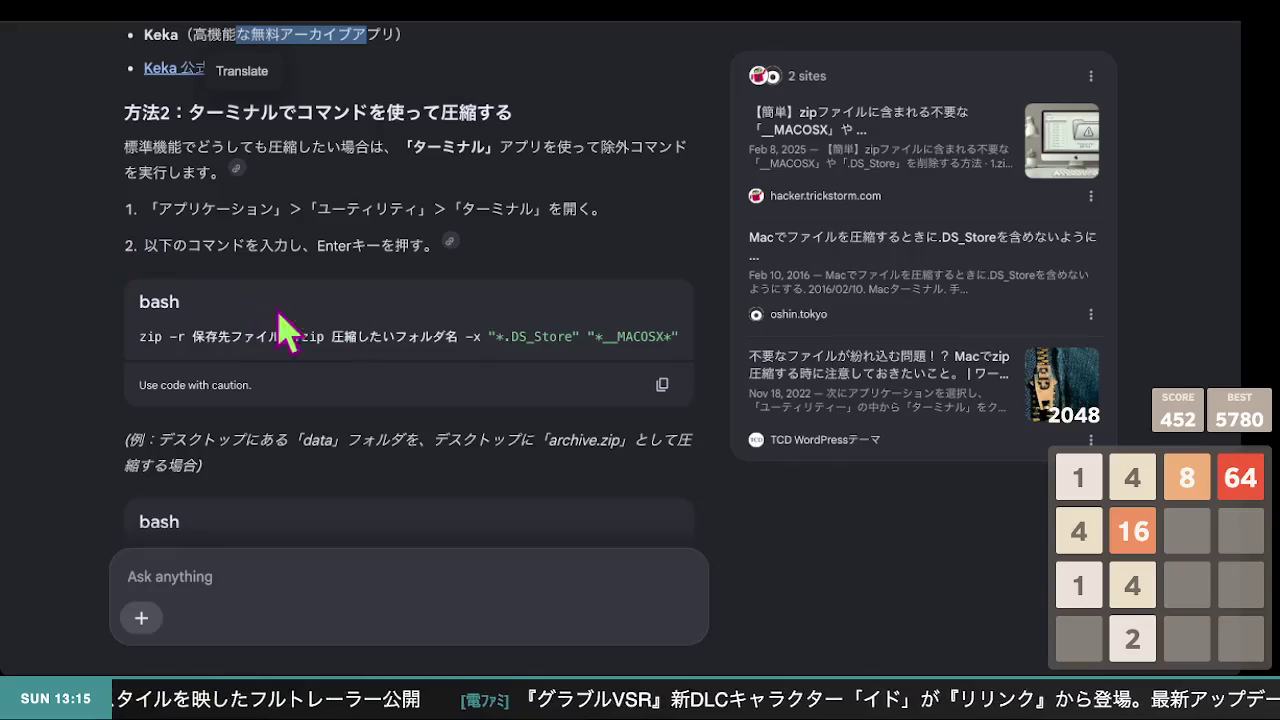
pyautogui.click(471, 340)
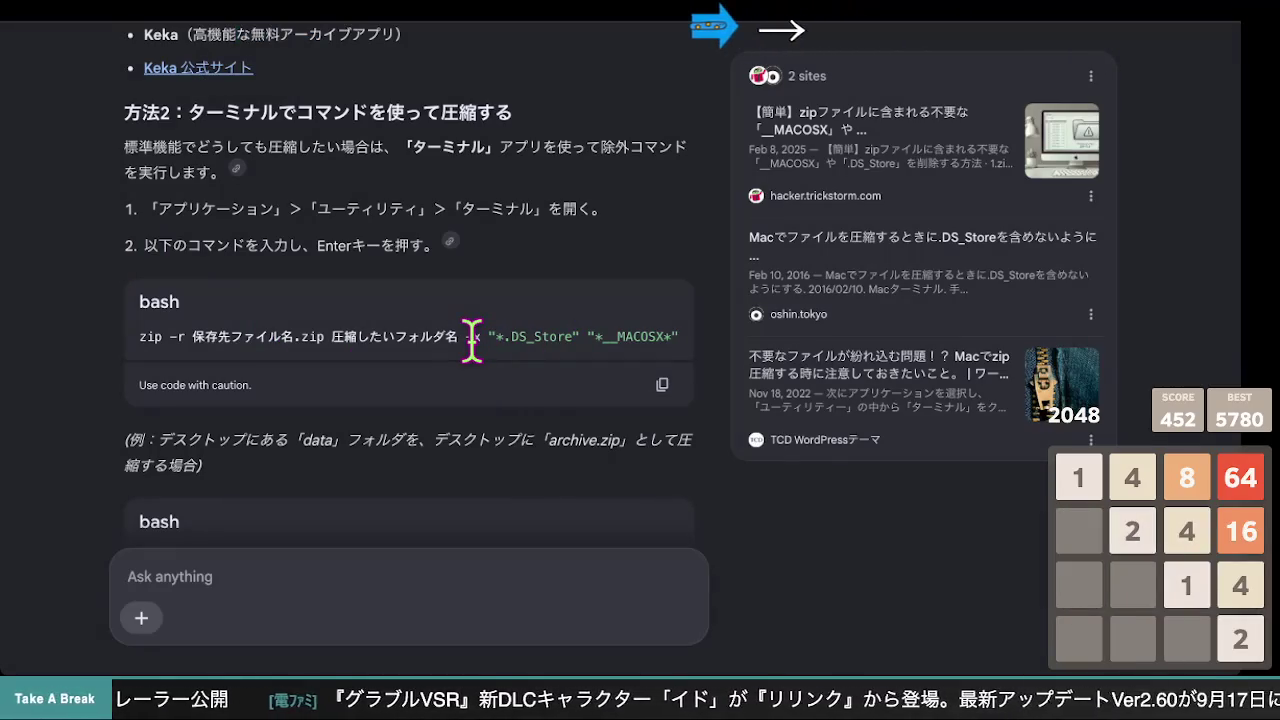
pyautogui.press('super+a')
pyautogui.click(723, 374)
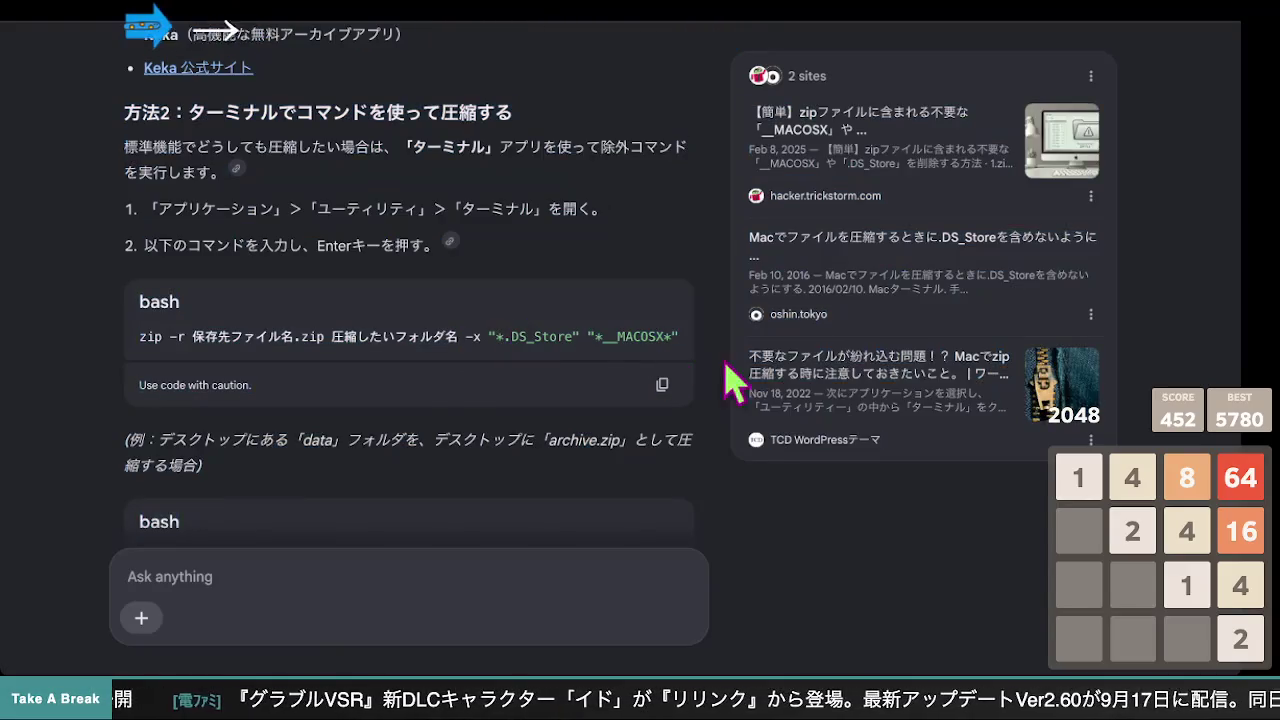
pyautogui.click(662, 384)
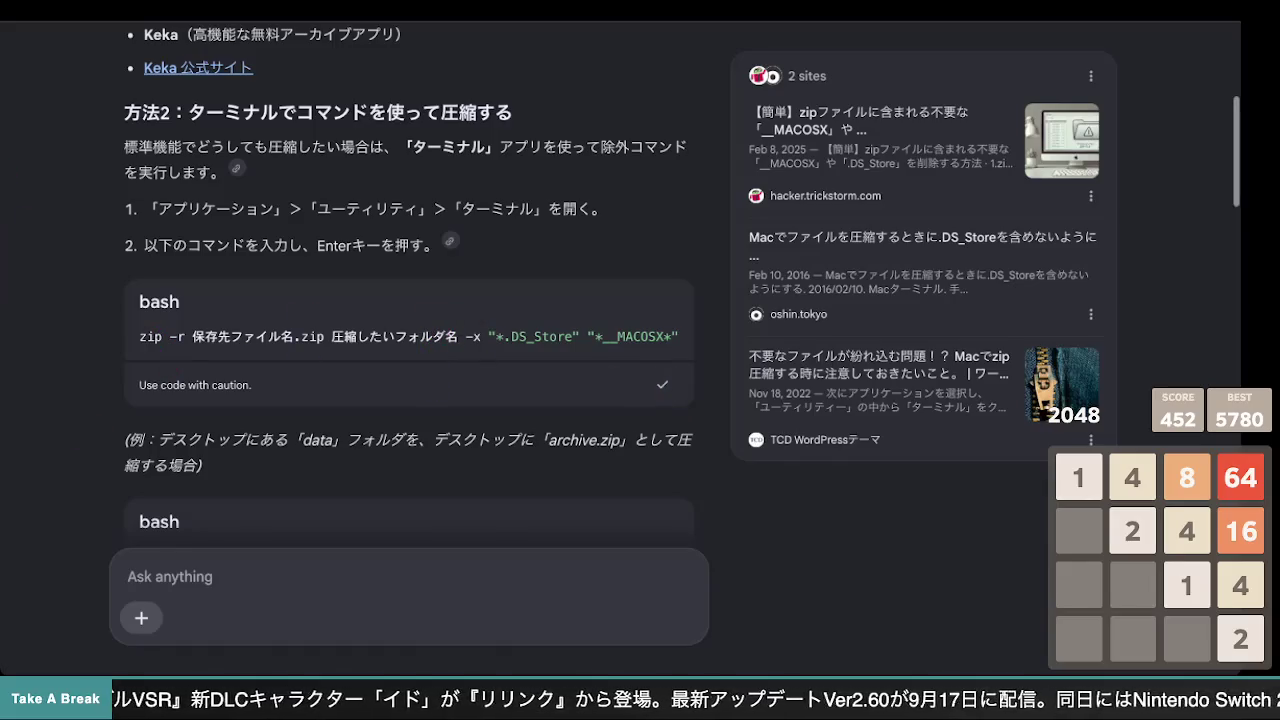
pyautogui.scroll(-2, 364, 445)
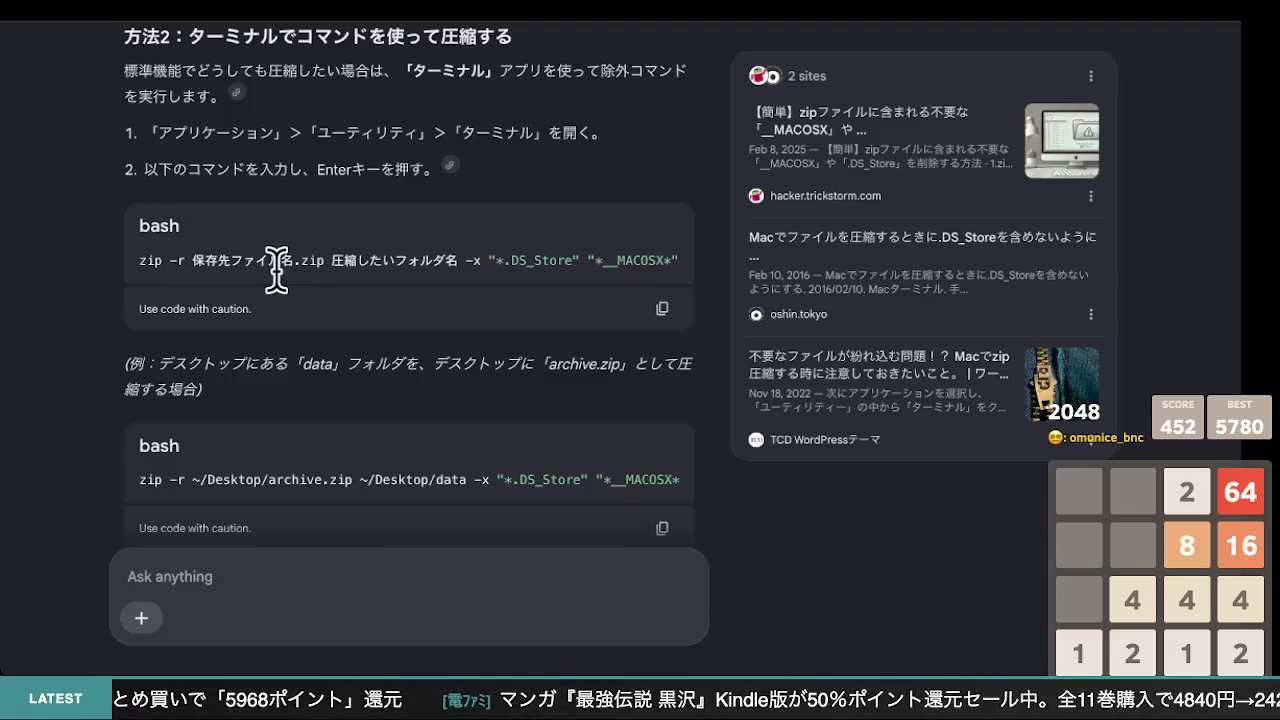
pyautogui.moveTo(157, 286); pyautogui.dragTo(471, 240)
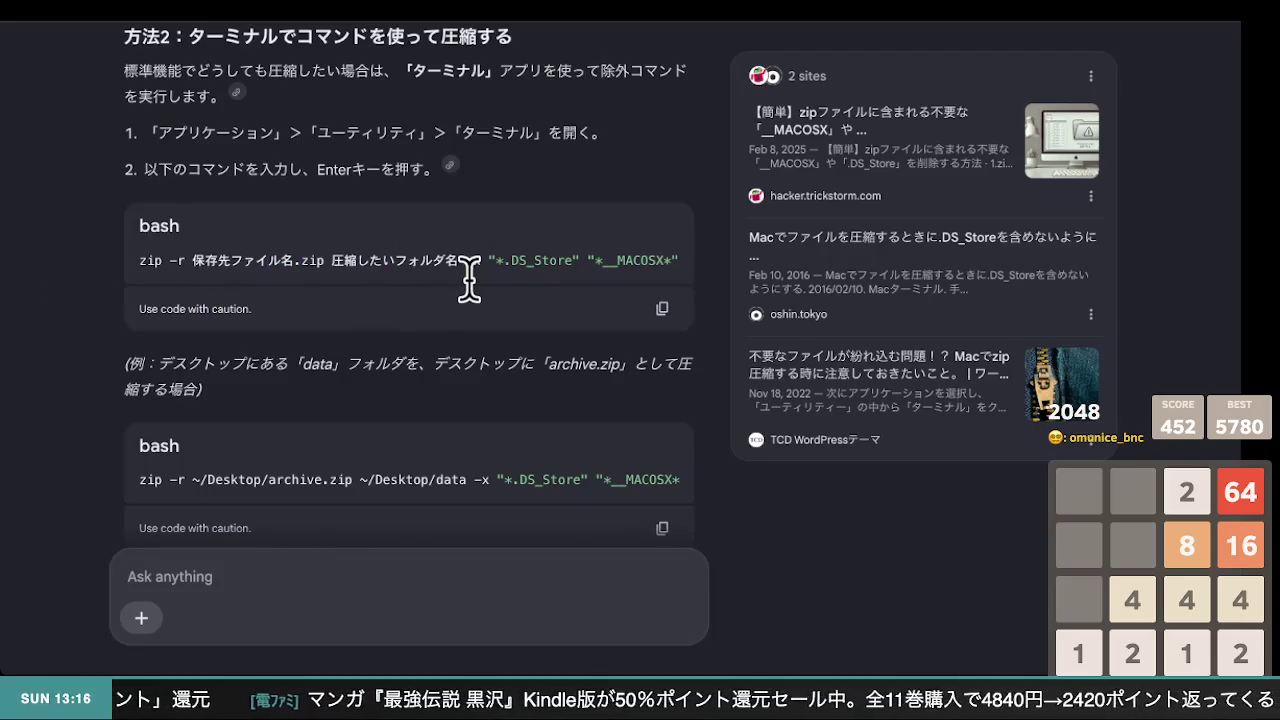
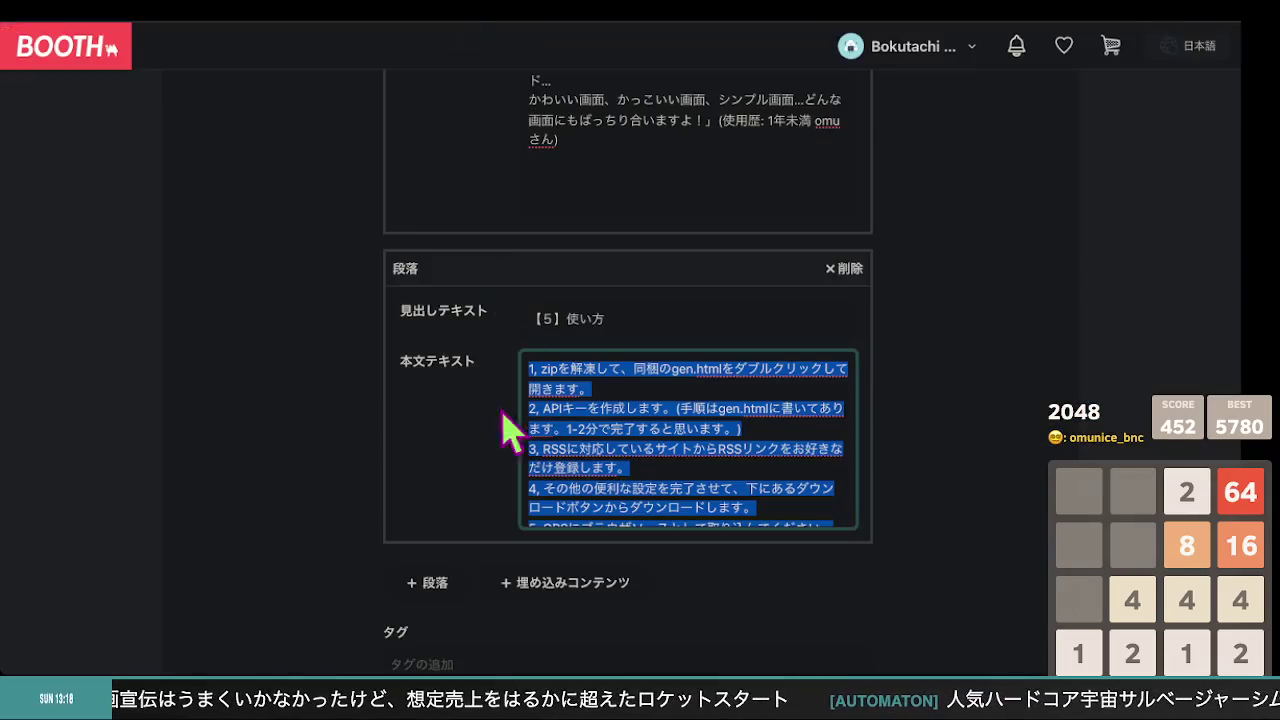
# Switch from the Gemini zipping answer back to the BOOTH product edit page tab
pyautogui.click(178, 357)
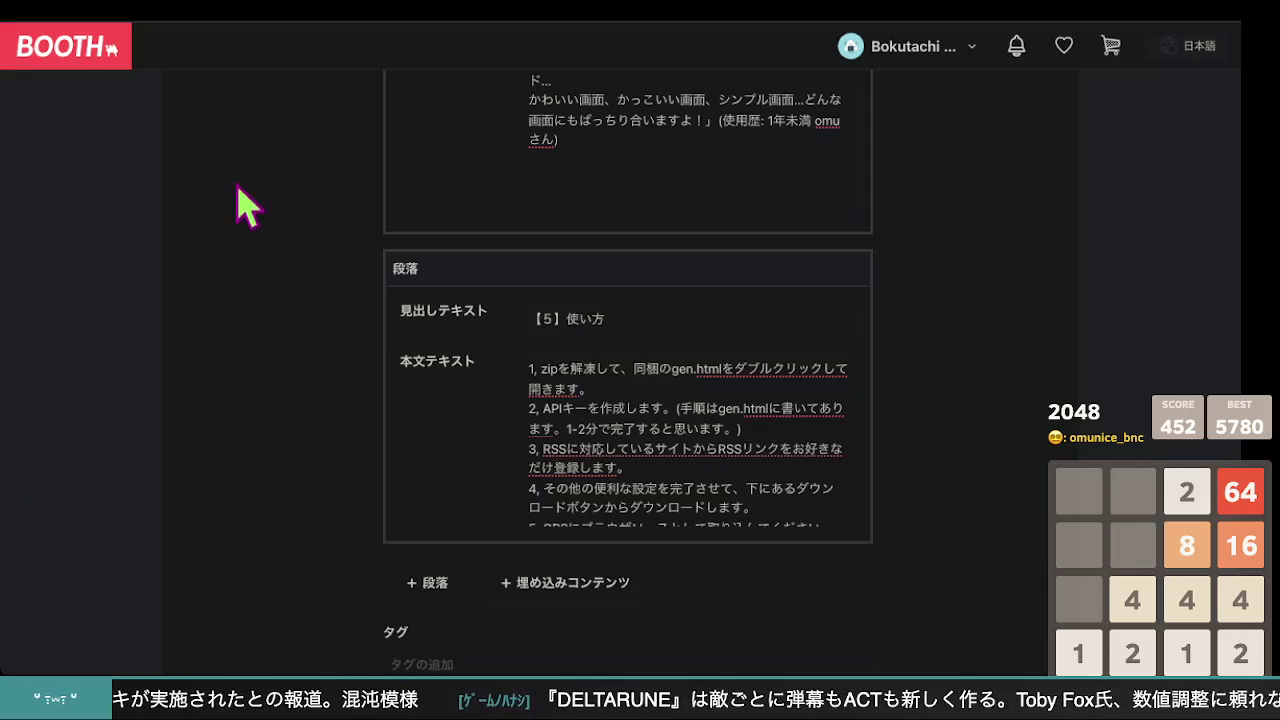
# Upload Ugoku_NewsClock.zip in 作品ファイル as the ¥600 item's downloadable work file
pyautogui.scroll(-3, 268, 252)
pyautogui.scroll(-3, 288, 243)
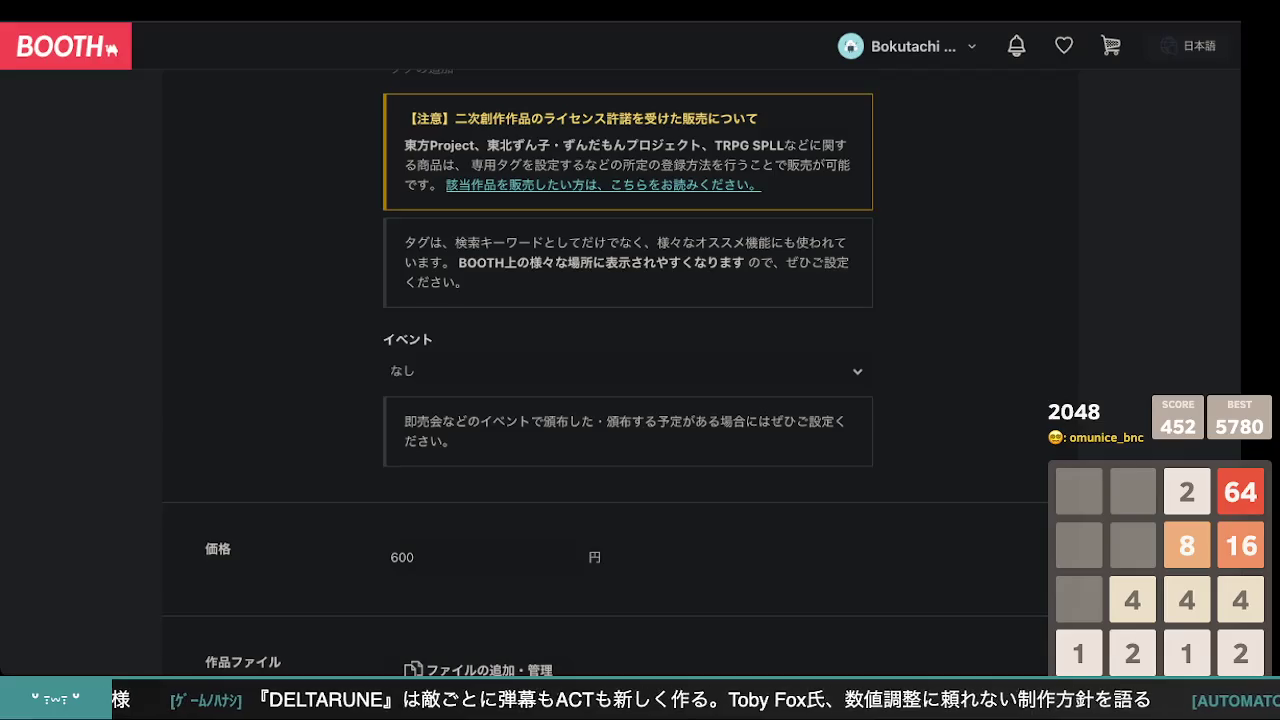
pyautogui.scroll(-1, 277, 334)
pyautogui.scroll(6, 283, 335)
pyautogui.scroll(-5, 280, 334)
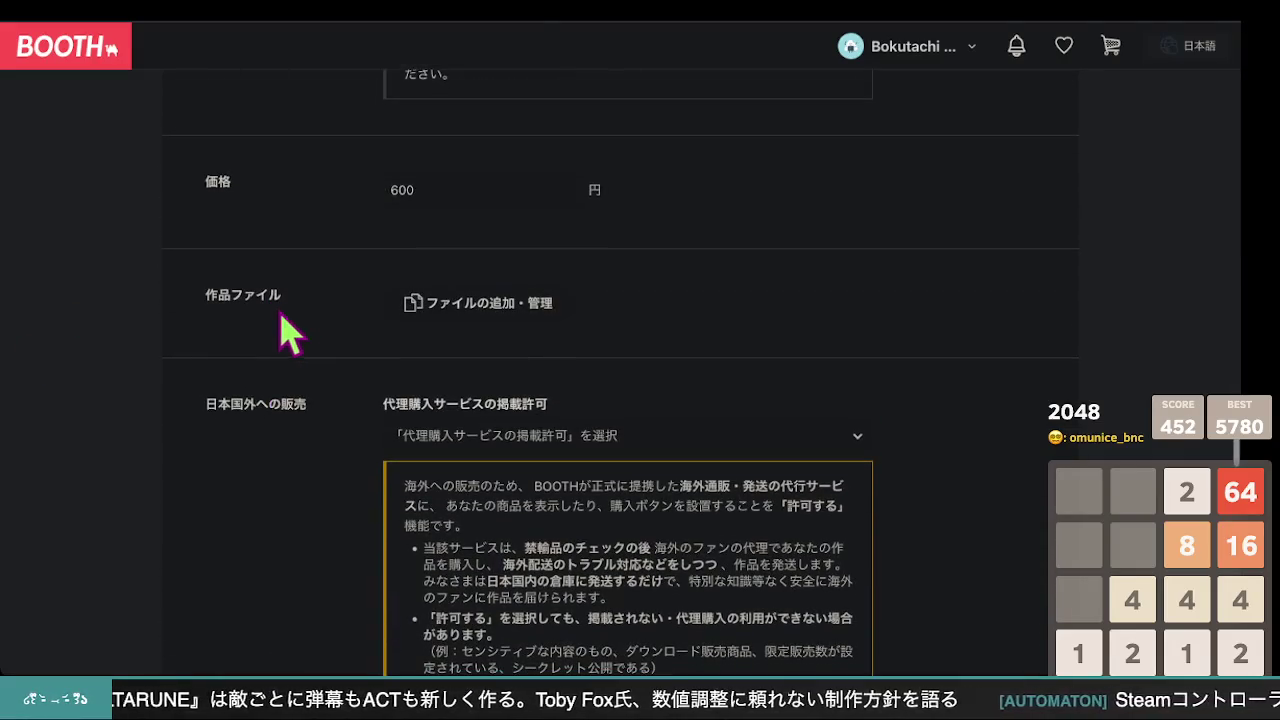
pyautogui.click(543, 310)
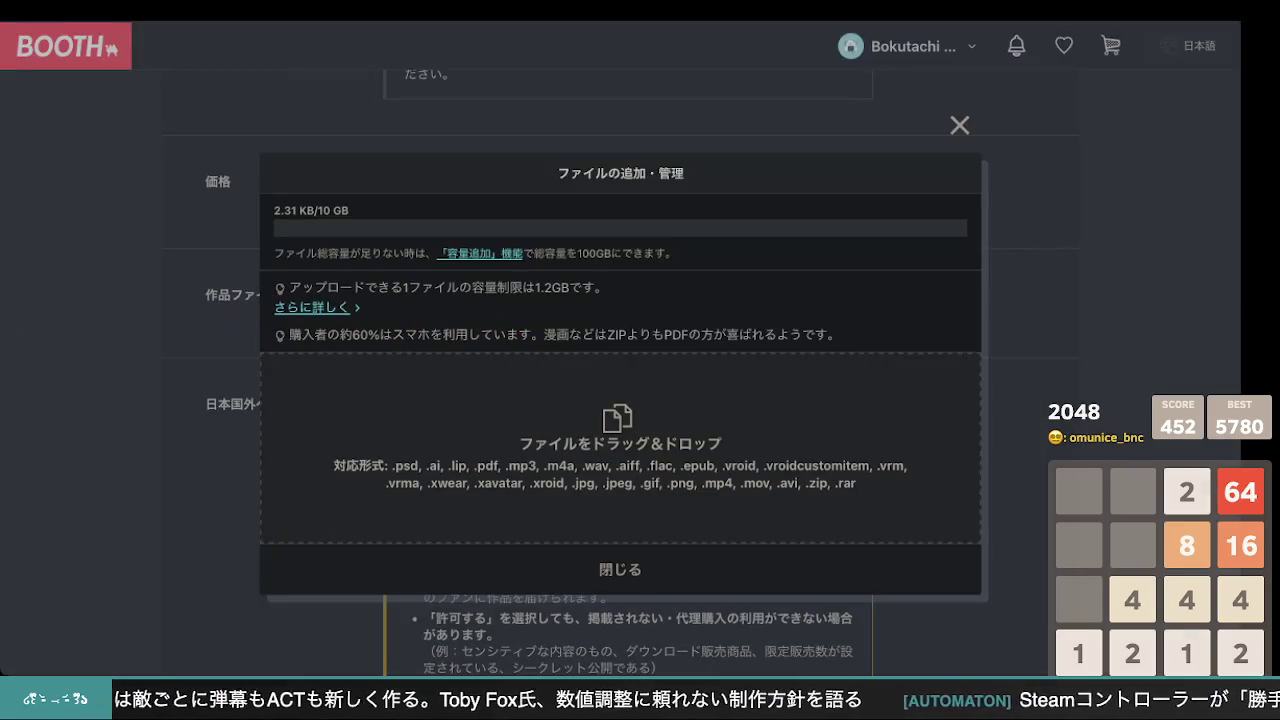
pyautogui.moveTo(1060, 480); pyautogui.dragTo(953, 486)
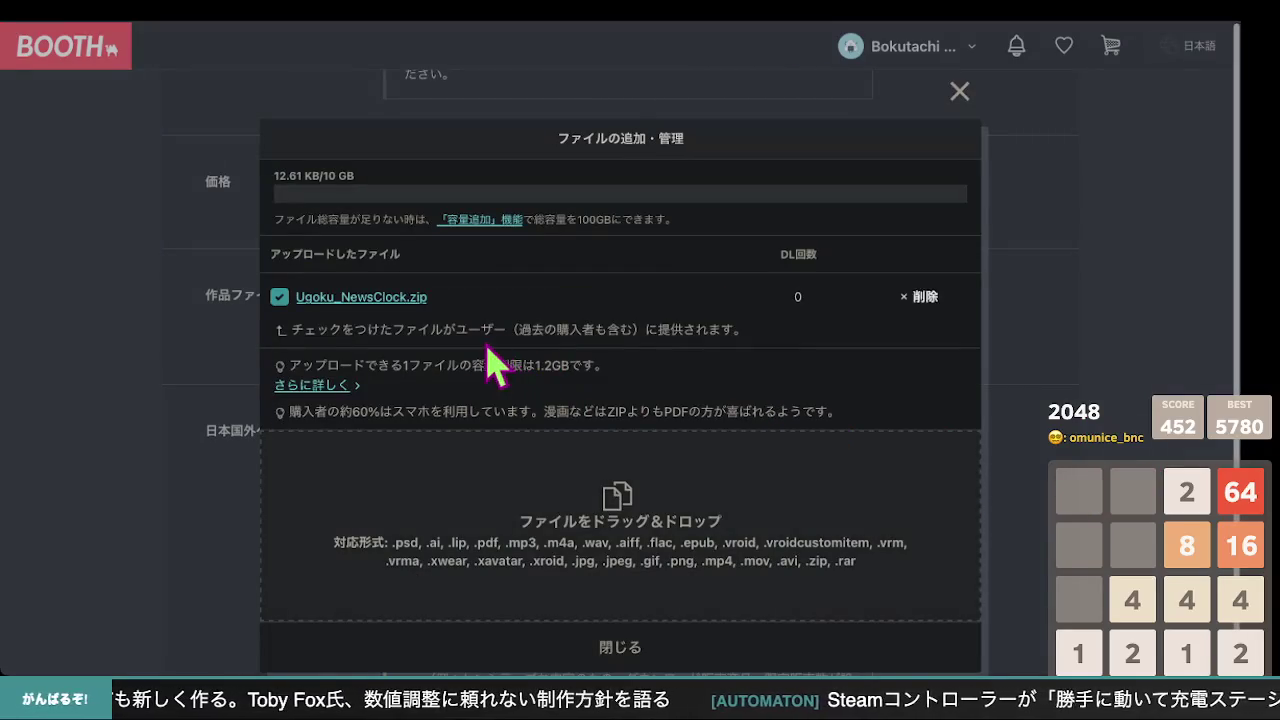
pyautogui.click(104, 273)
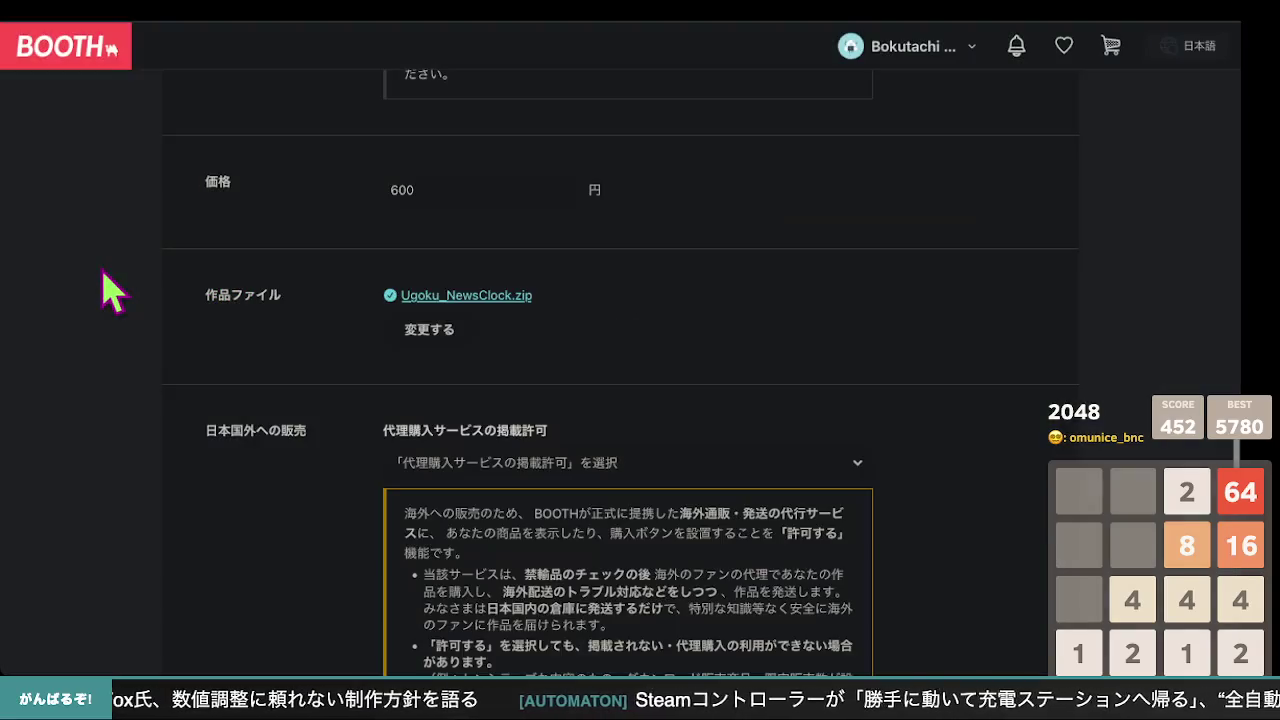
pyautogui.scroll(1, 470, 362)
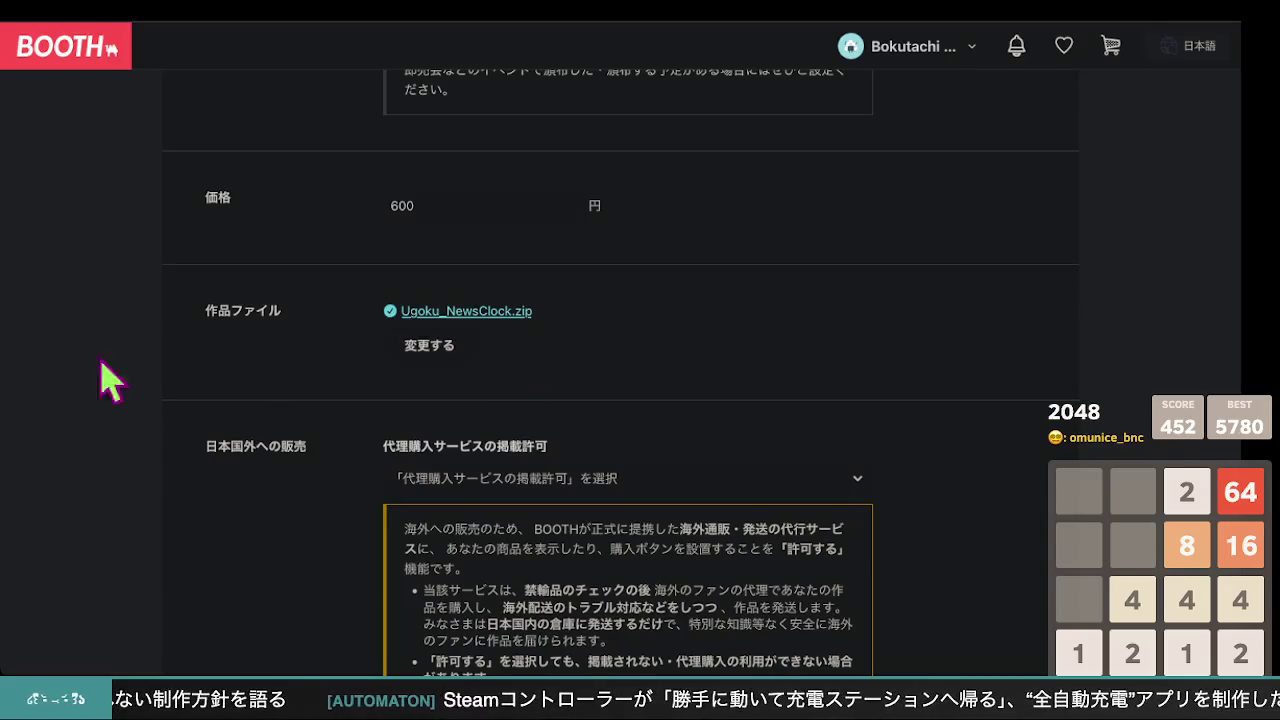
pyautogui.scroll(15, 286, 366)
pyautogui.scroll(-5, 284, 348)
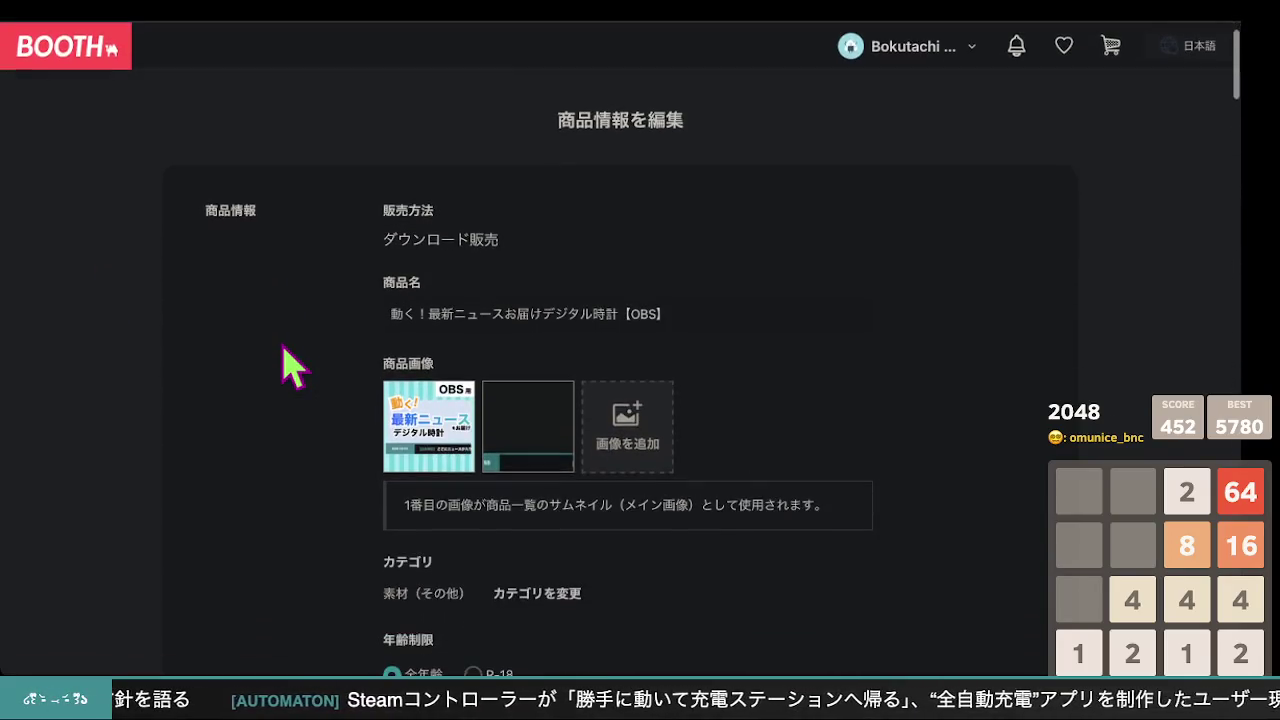
pyautogui.scroll(-20, 290, 368)
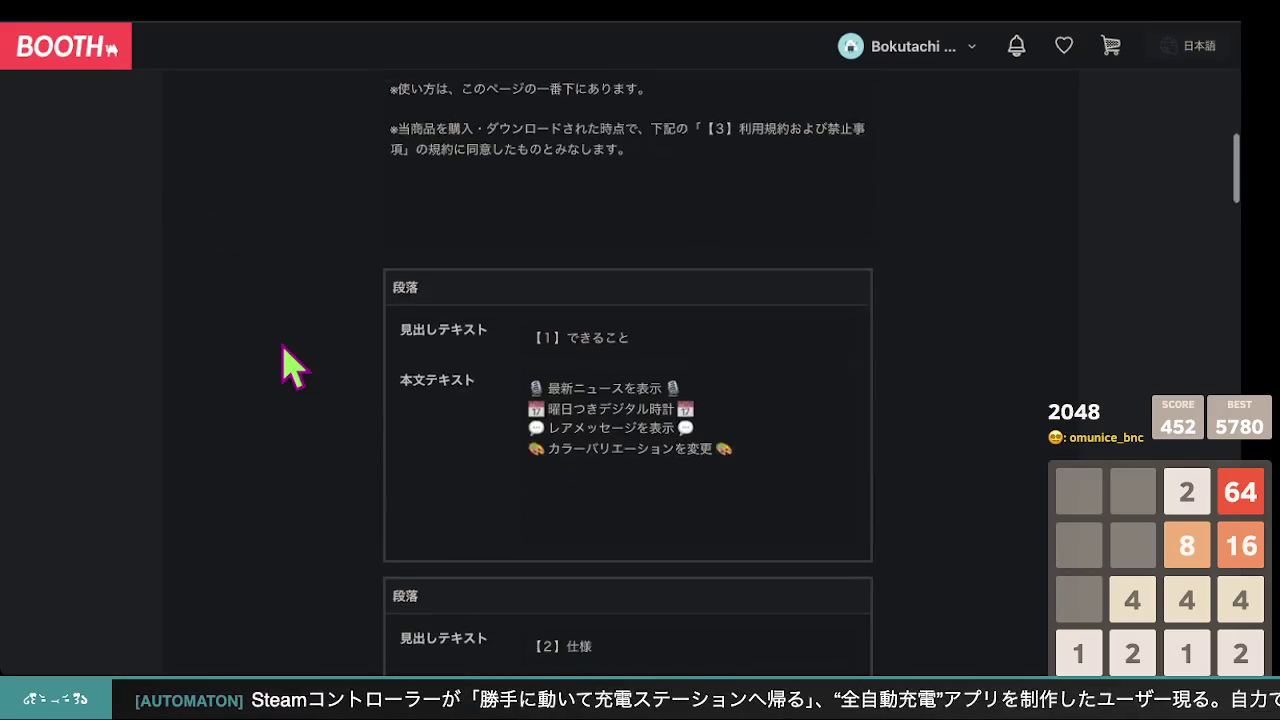
pyautogui.scroll(10, 290, 368)
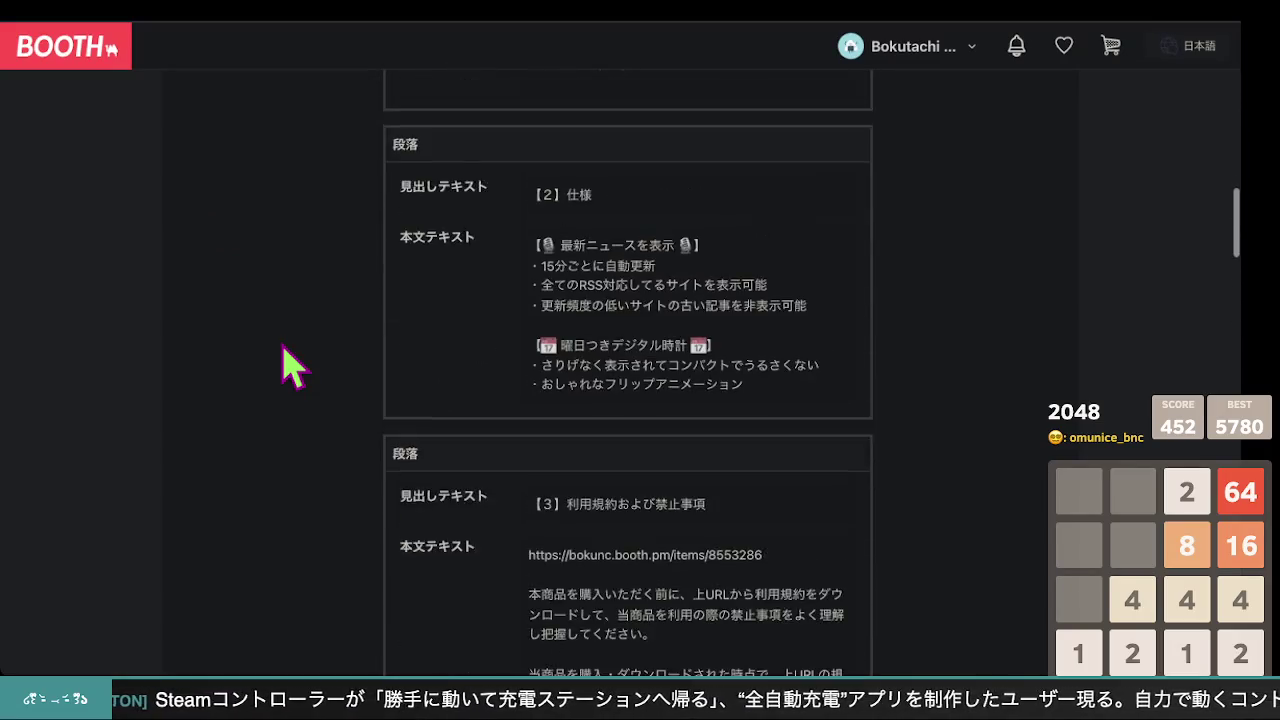
pyautogui.scroll(-9, 290, 368)
pyautogui.scroll(-12, 290, 368)
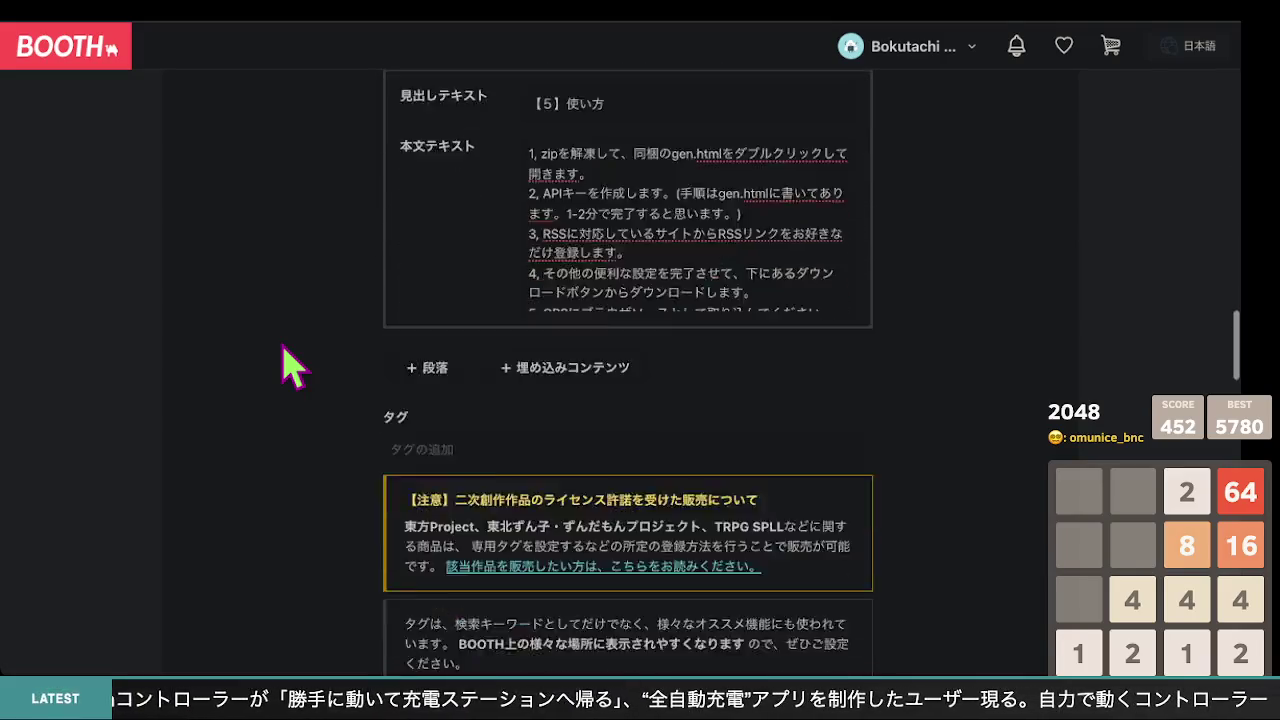
pyautogui.scroll(-3, 290, 368)
pyautogui.scroll(-2, 290, 368)
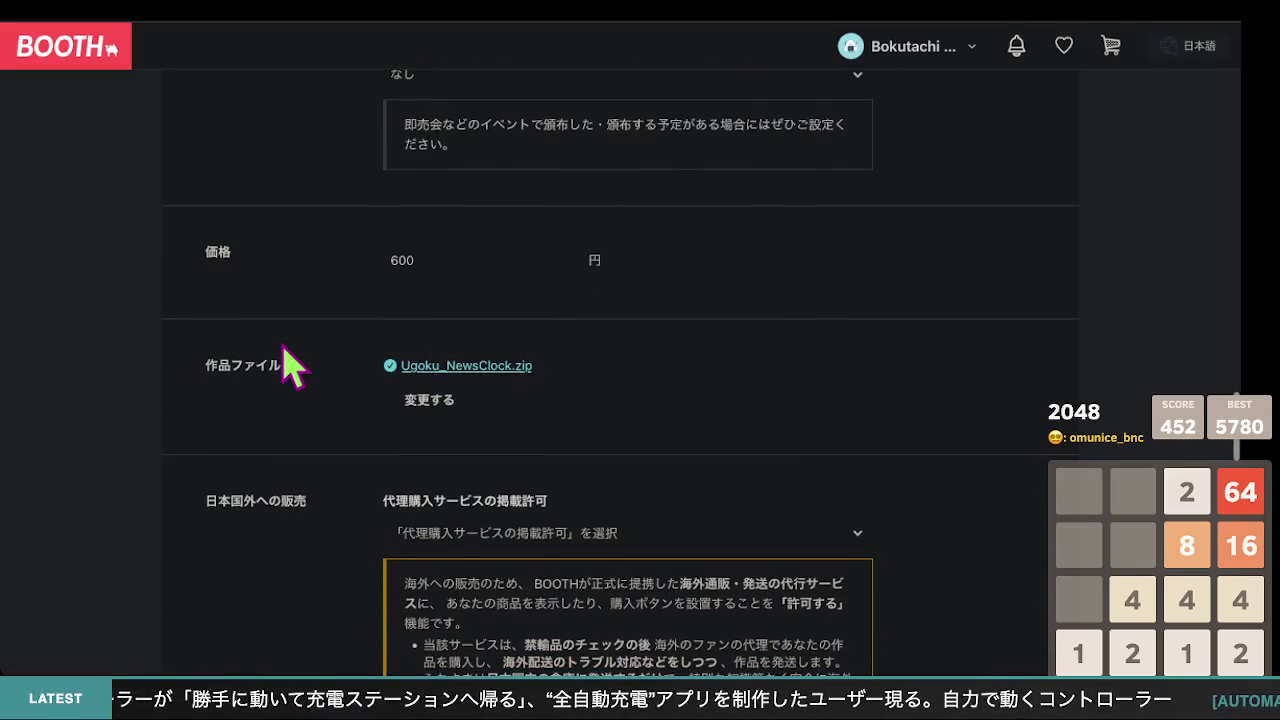
pyautogui.scroll(12, 290, 368)
pyautogui.scroll(10, 290, 368)
pyautogui.scroll(-20, 290, 368)
pyautogui.scroll(4, 290, 368)
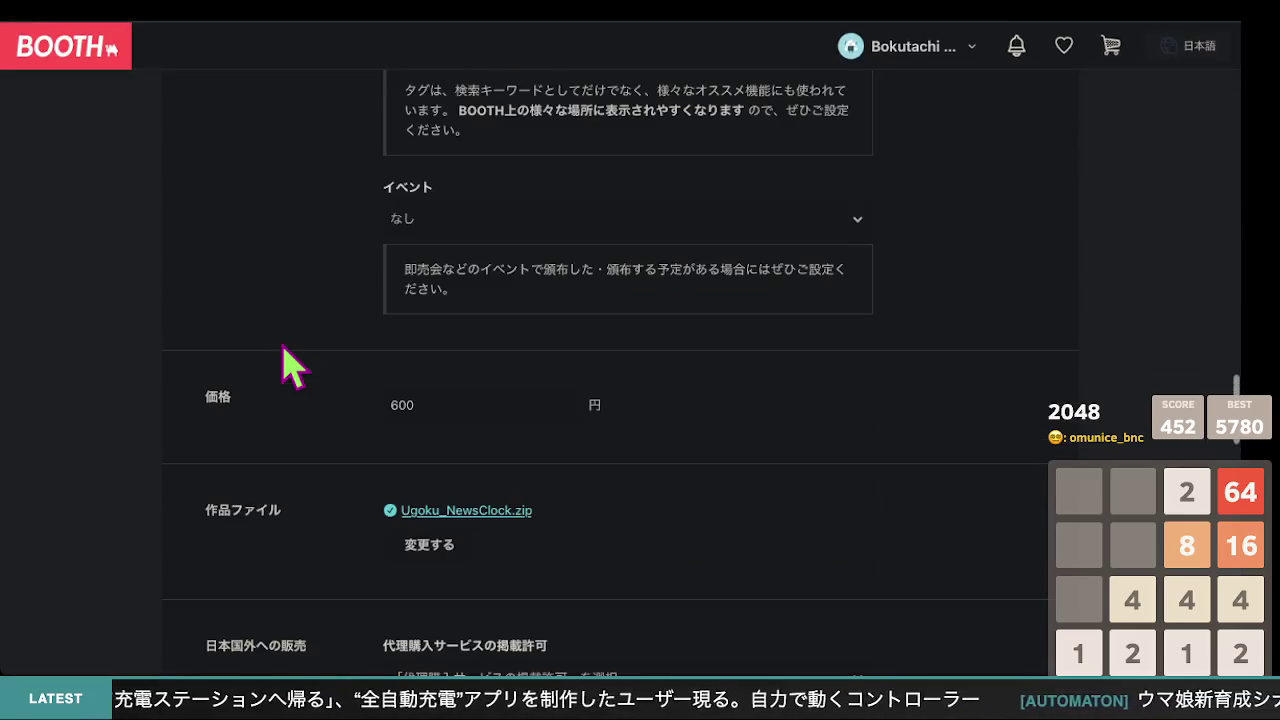
pyautogui.scroll(-1, 290, 368)
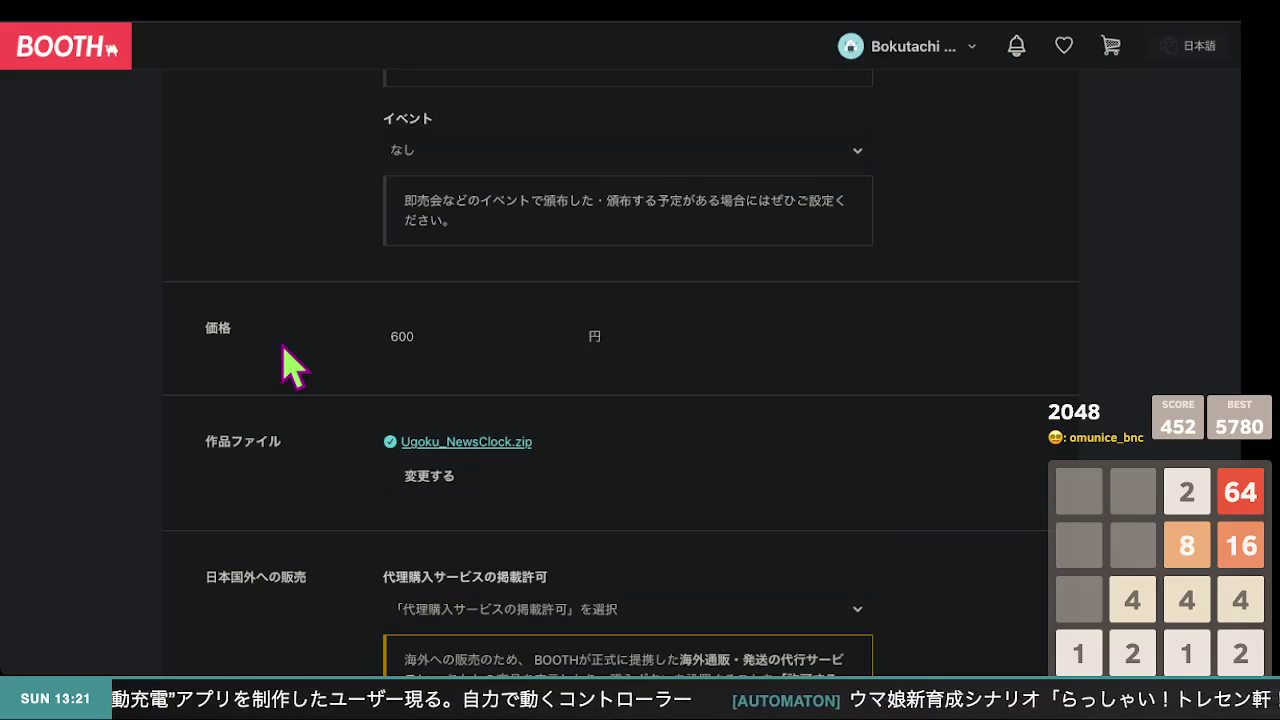
pyautogui.scroll(15, 290, 365)
pyautogui.scroll(-5, 285, 362)
pyautogui.scroll(-15, 283, 365)
pyautogui.scroll(17, 283, 365)
pyautogui.scroll(10, 283, 365)
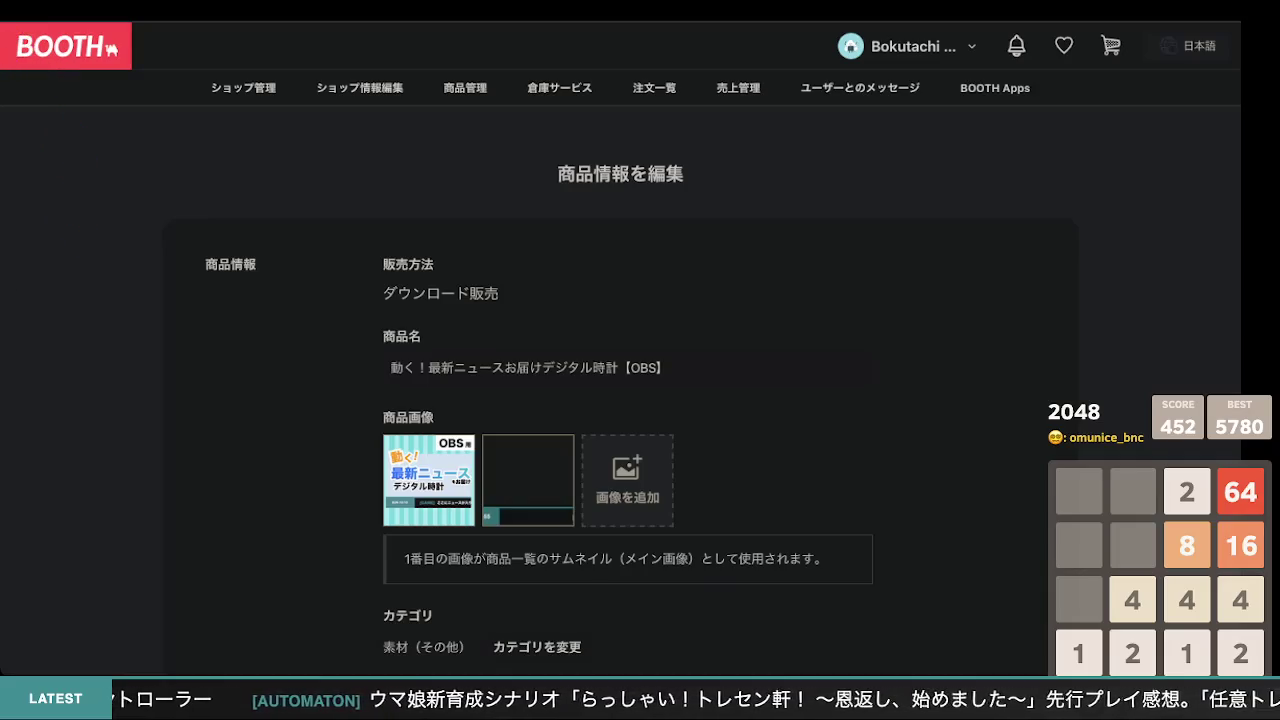
pyautogui.scroll(-15, 268, 390)
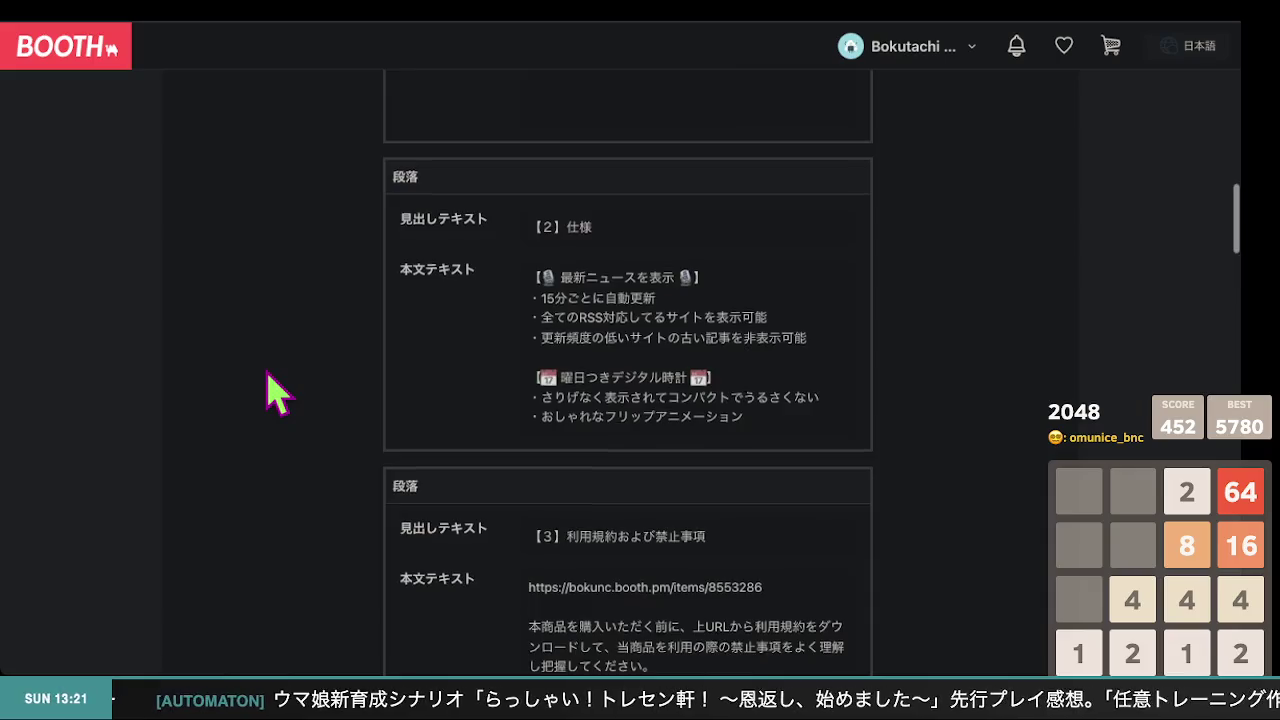
pyautogui.scroll(-15, 268, 390)
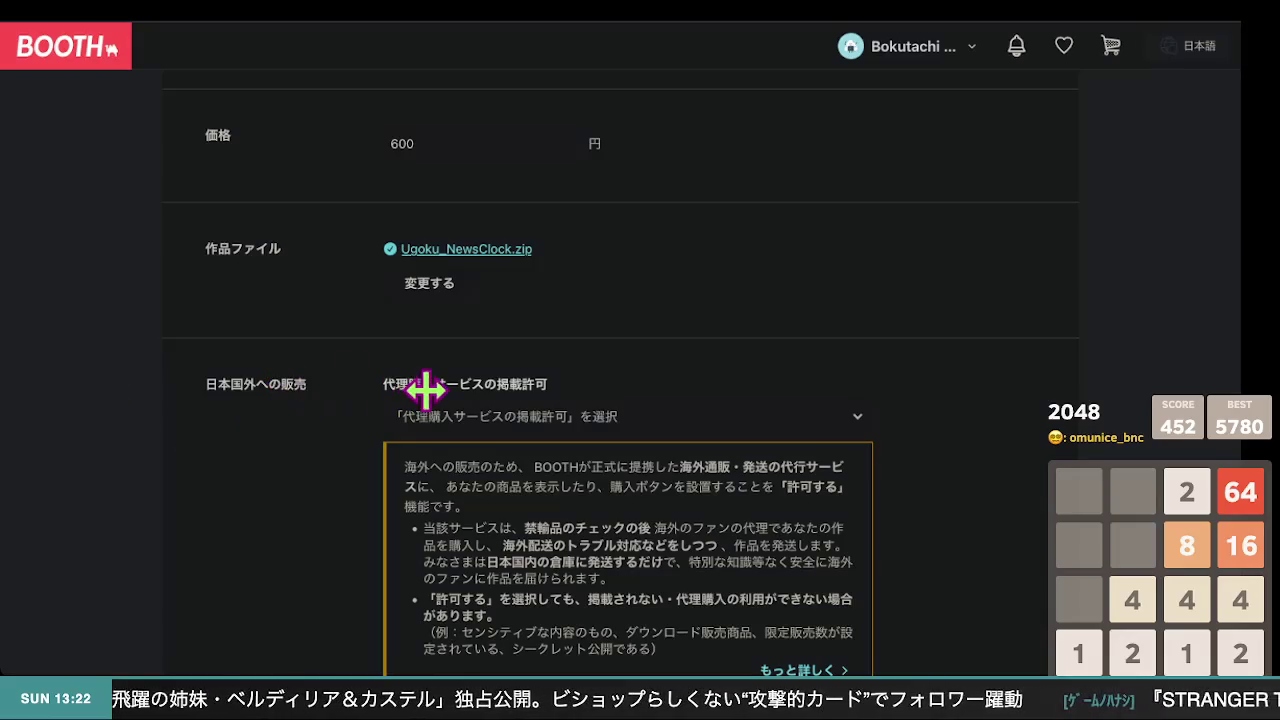
# Scroll through the filled-in product edit form down to the save buttons
pyautogui.scroll(-15, 126, 266)
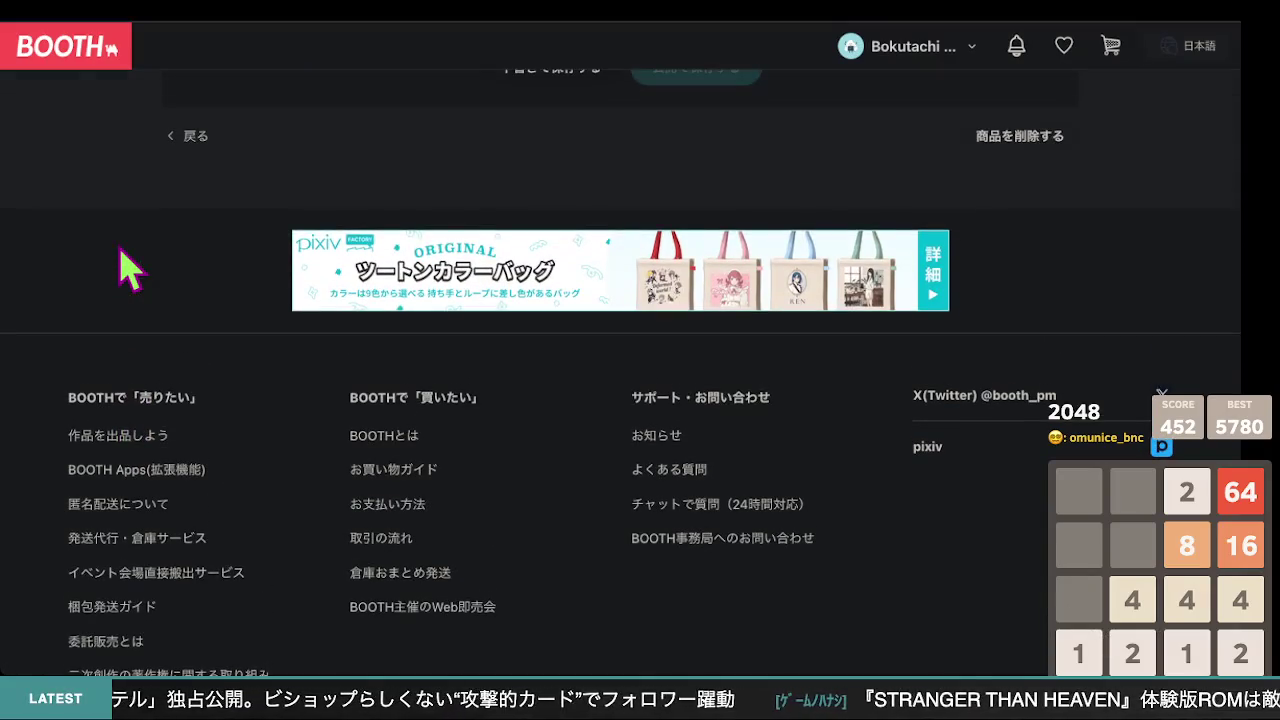
pyautogui.scroll(3, 126, 266)
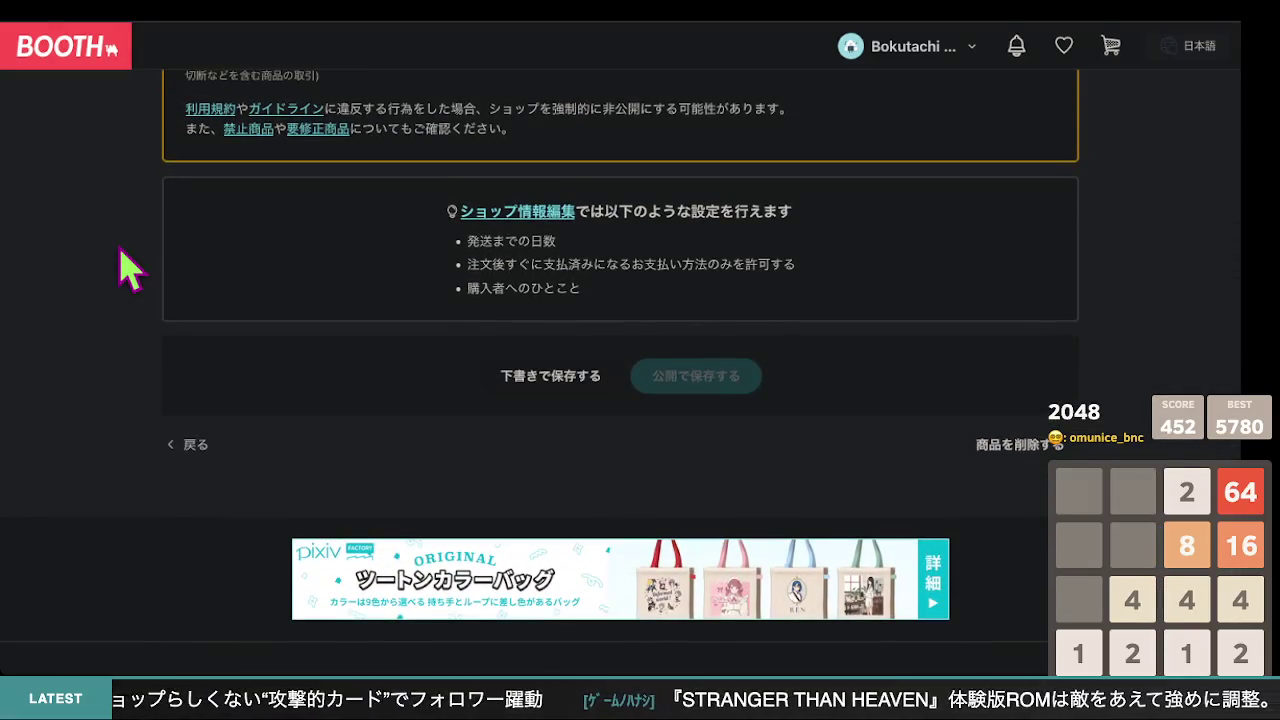
pyautogui.scroll(1, 126, 266)
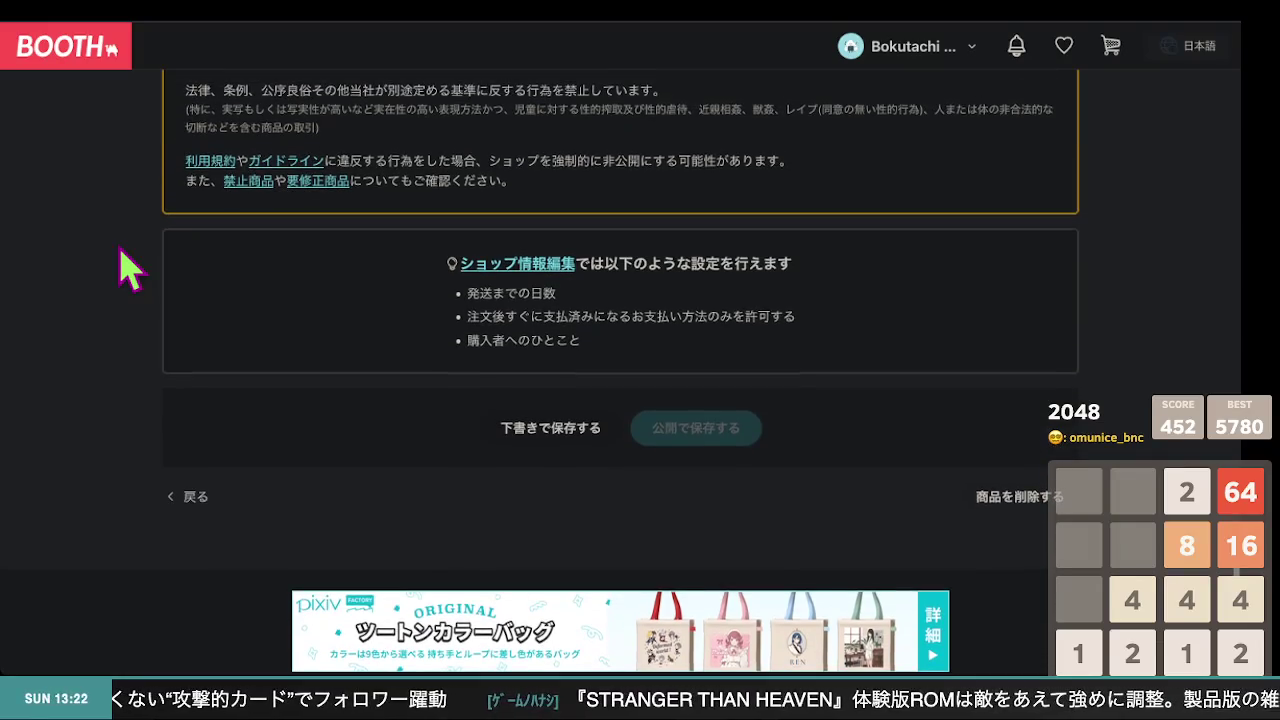
pyautogui.scroll(2, 126, 266)
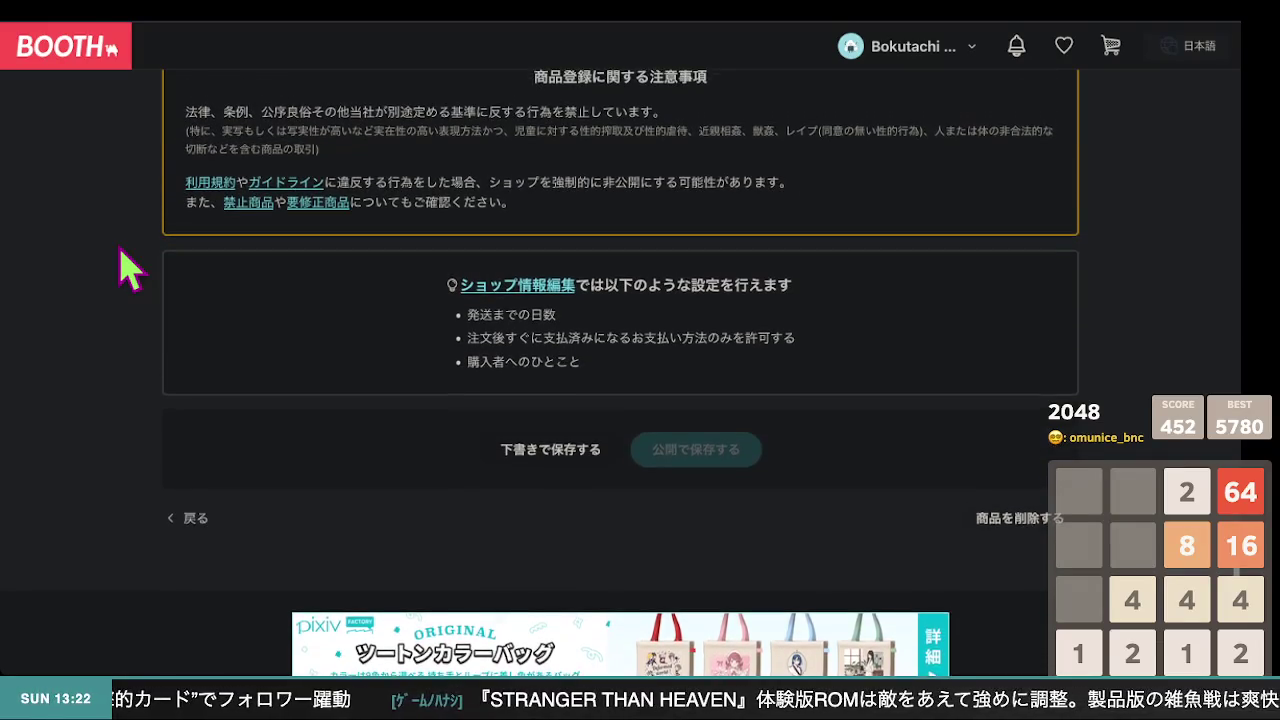
pyautogui.scroll(-4, 126, 266)
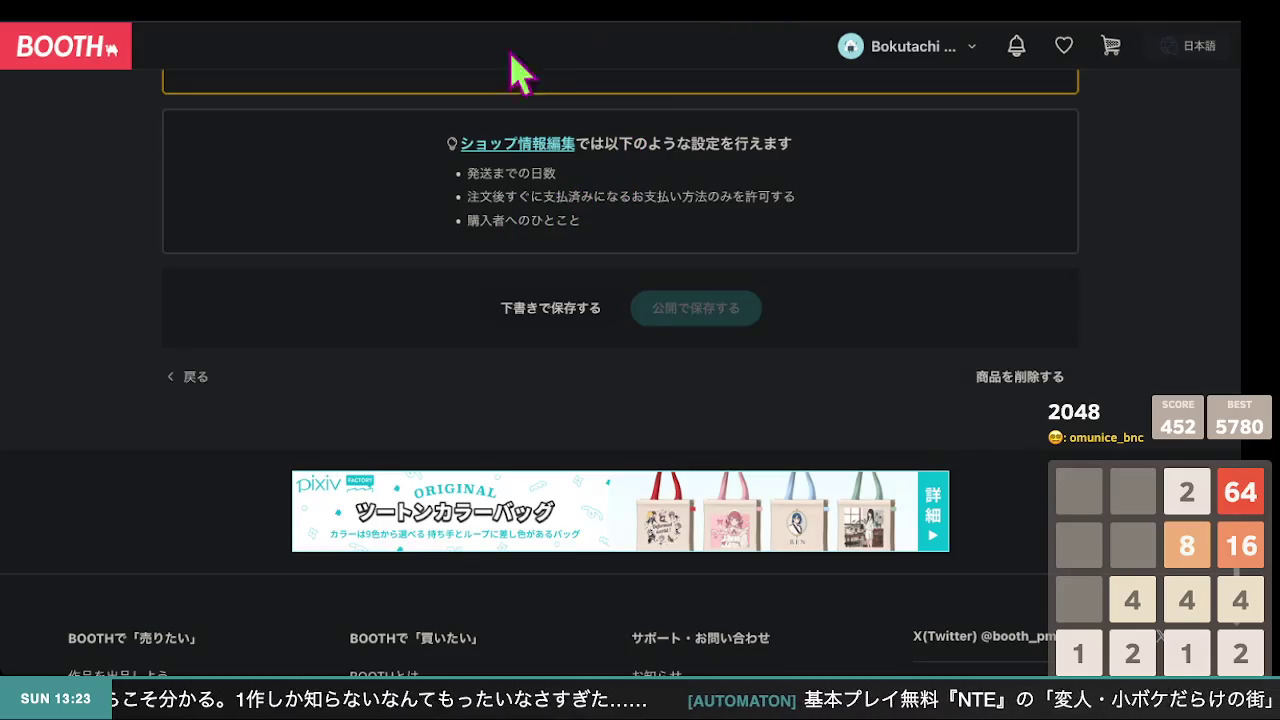
pyautogui.scroll(-3, 280, 297)
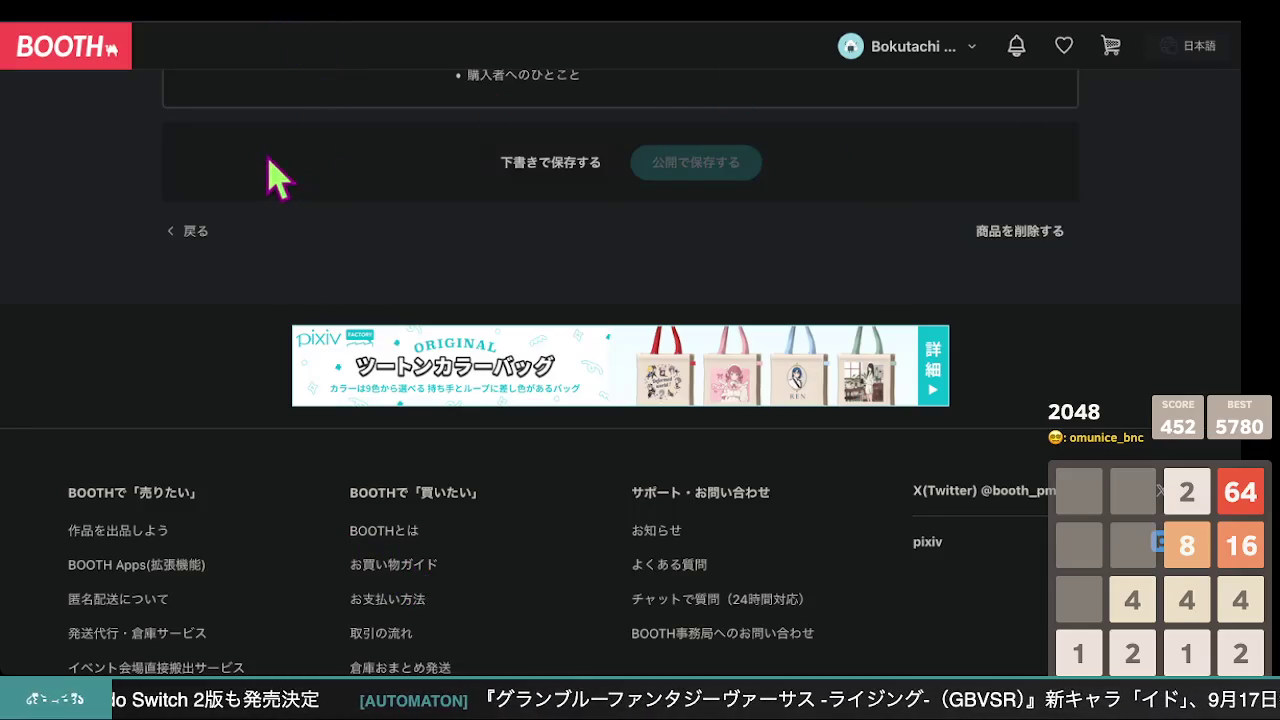
# Remove Ugoku_NewsClock.zip and upload Ugoku_NewsClock_1.zip as the item's work file
pyautogui.scroll(5, 436, 264)
pyautogui.scroll(15, 436, 264)
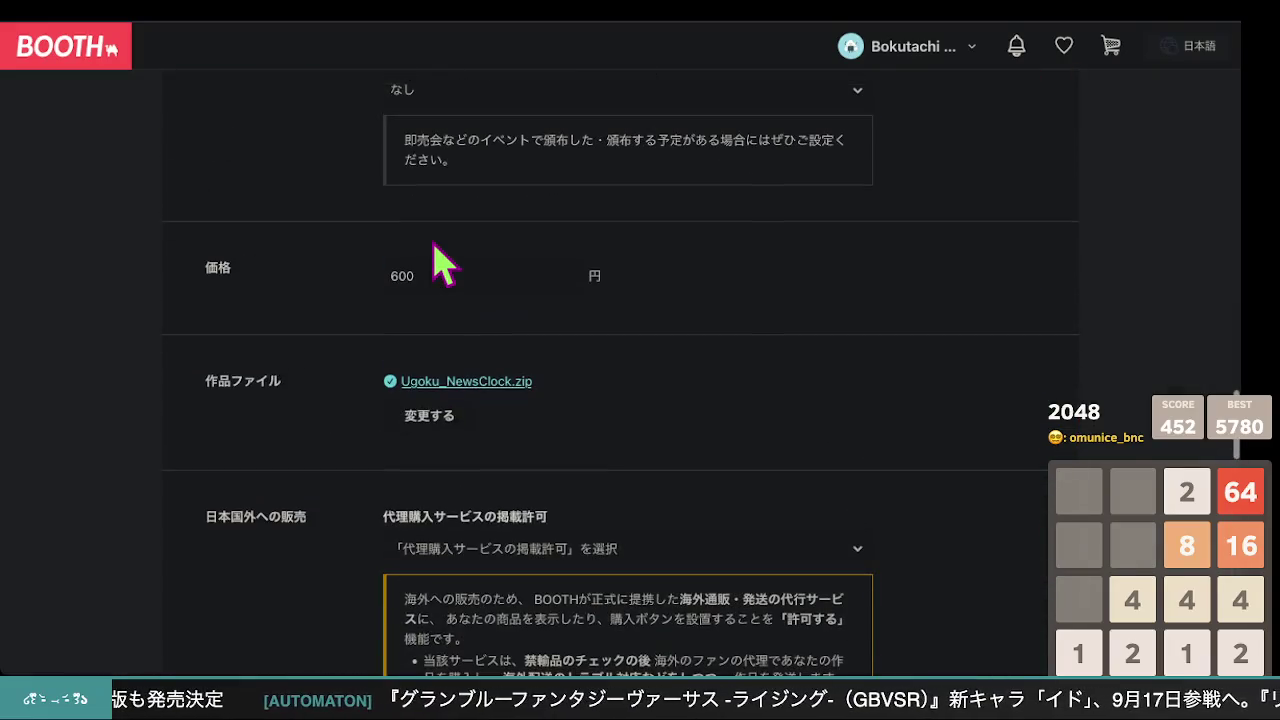
pyautogui.scroll(-10, 436, 264)
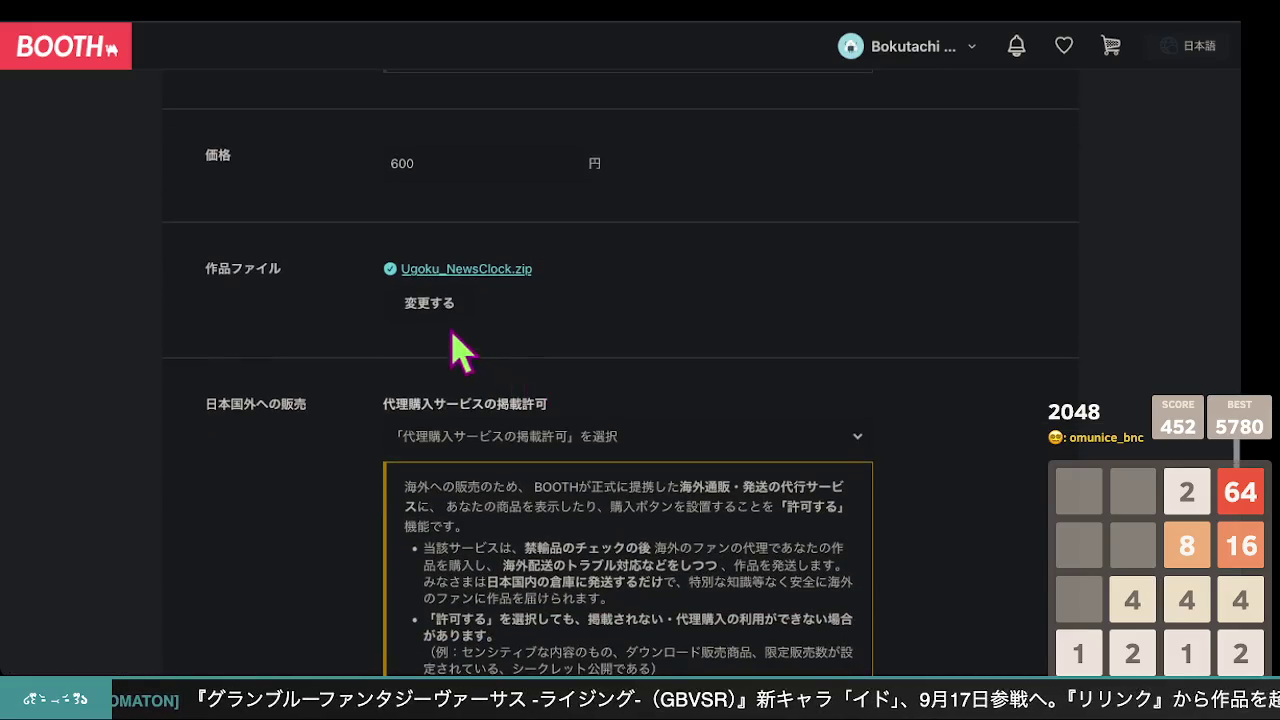
pyautogui.click(438, 300)
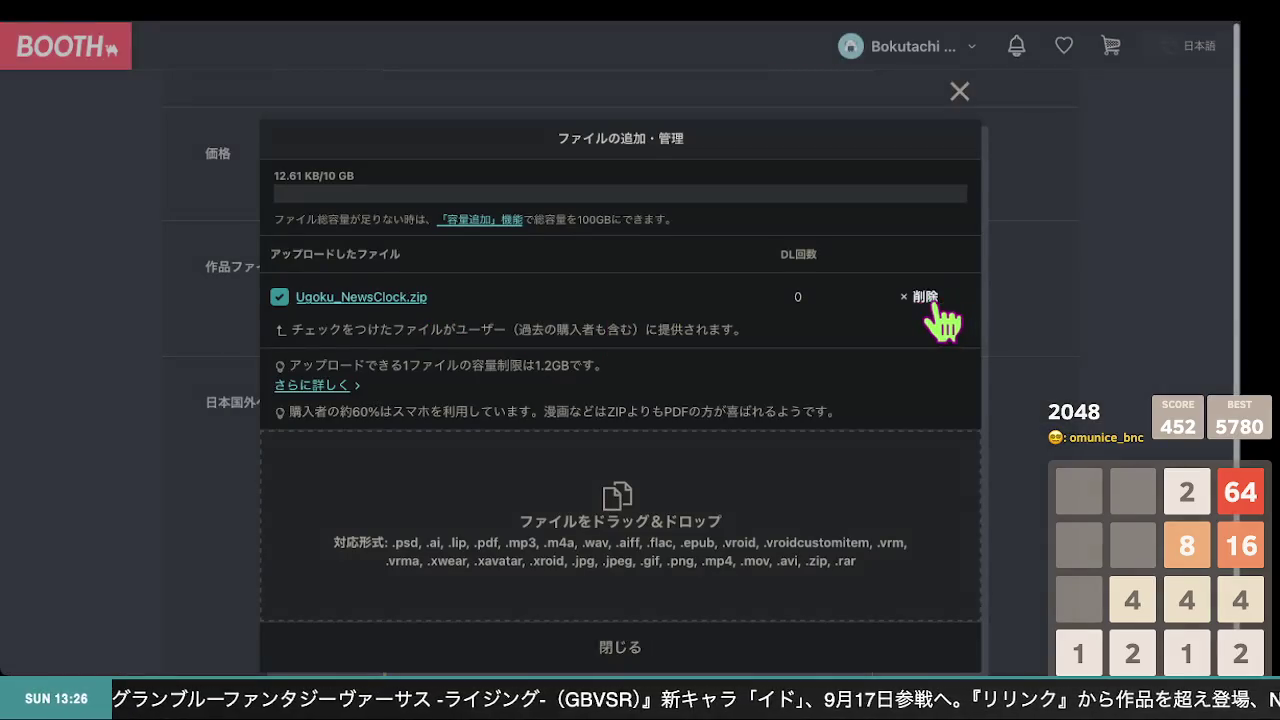
pyautogui.click(935, 300)
pyautogui.click(740, 383)
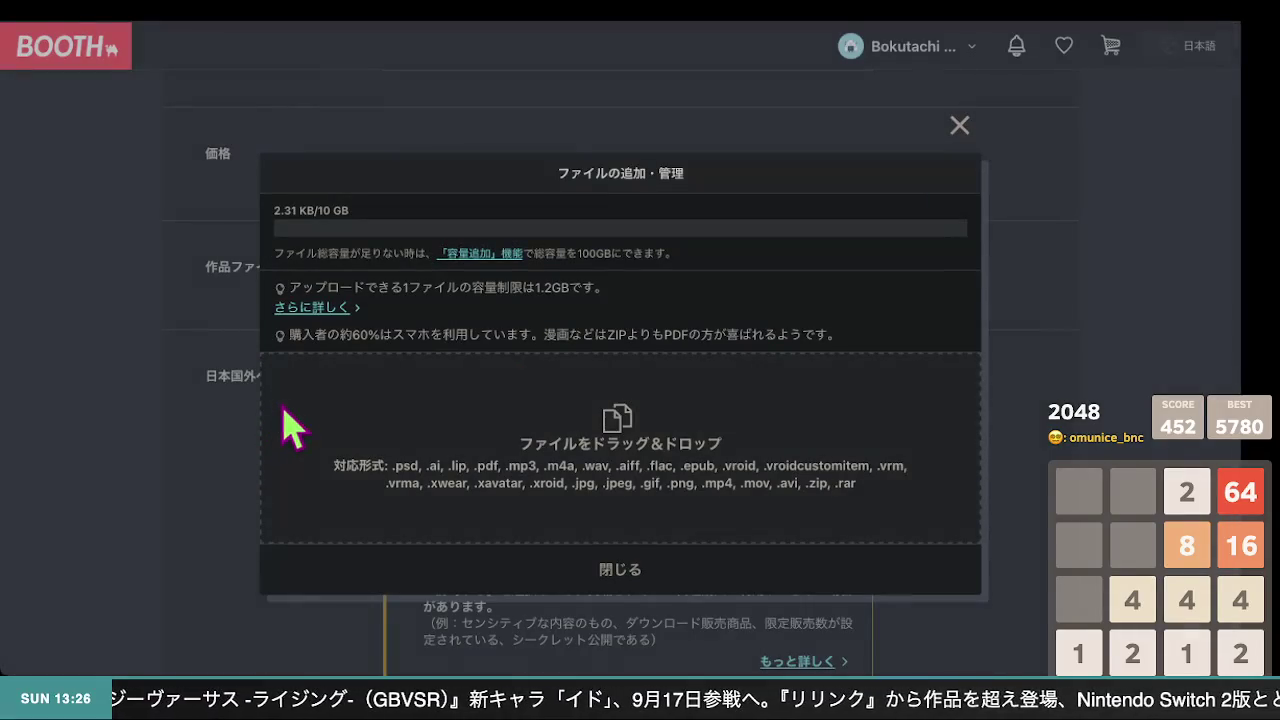
pyautogui.moveTo(875, 520); pyautogui.dragTo(870, 515)
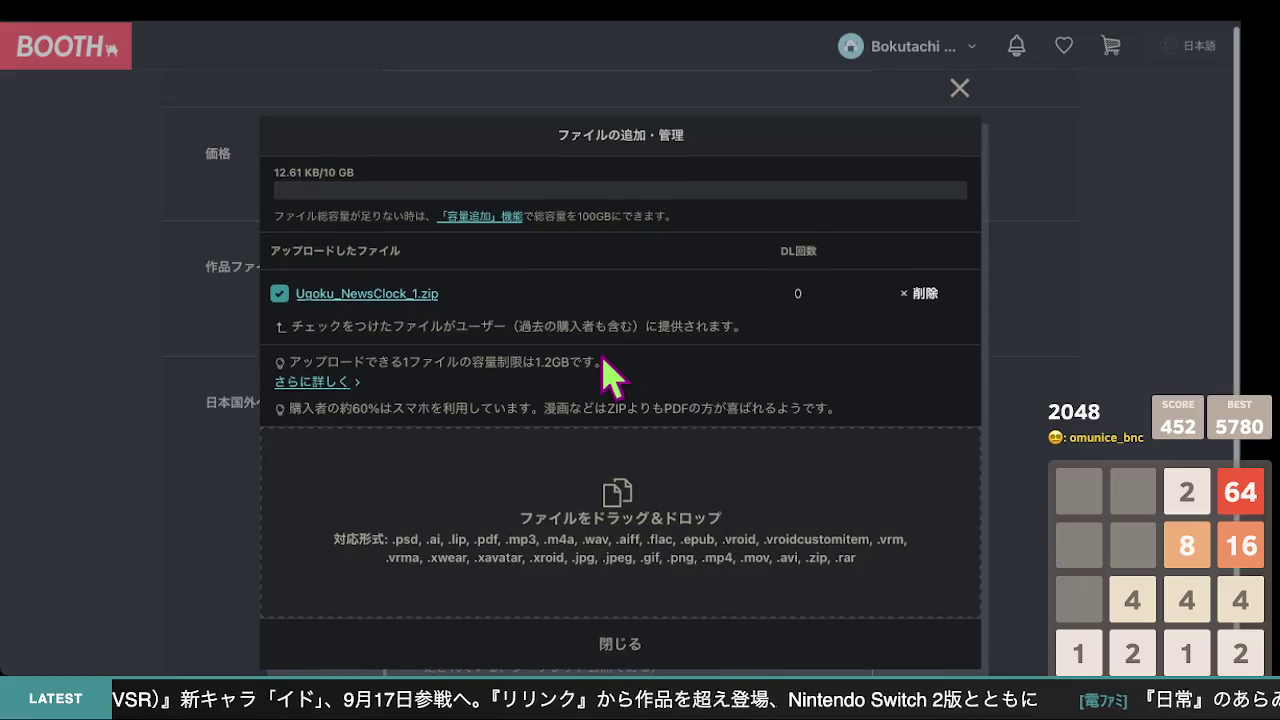
pyautogui.scroll(-1, 605, 372)
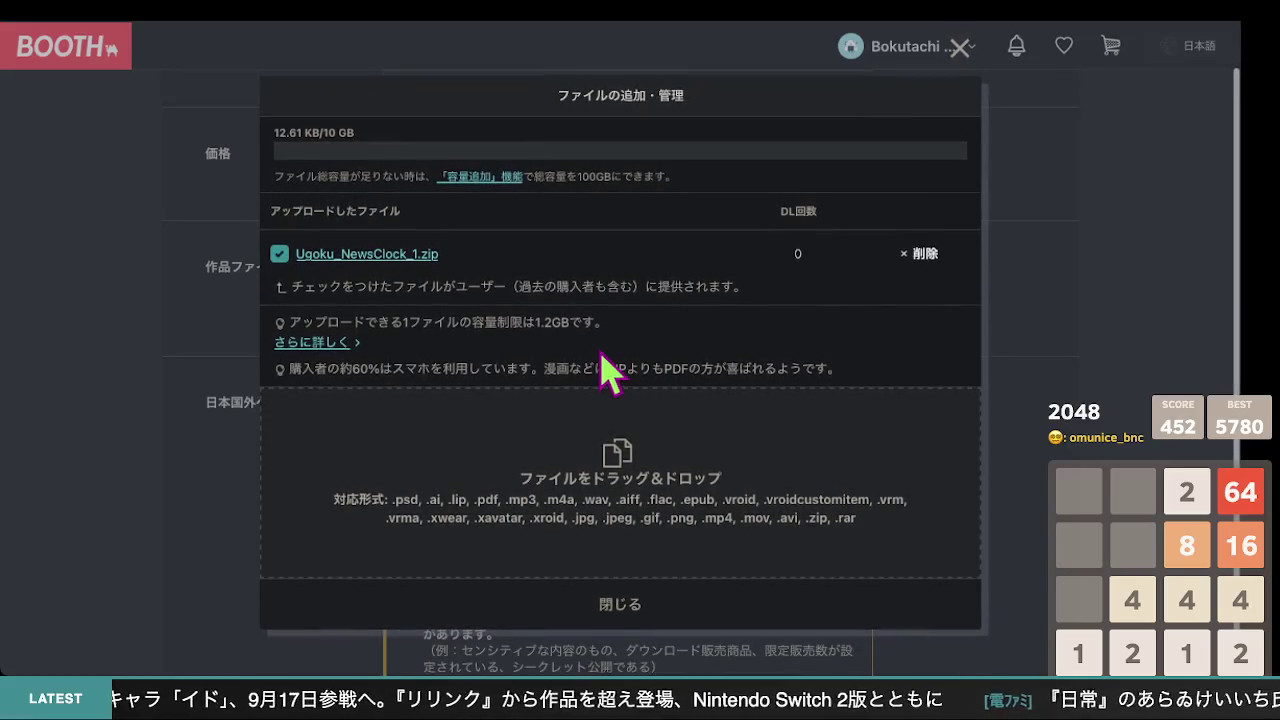
pyautogui.click(632, 604)
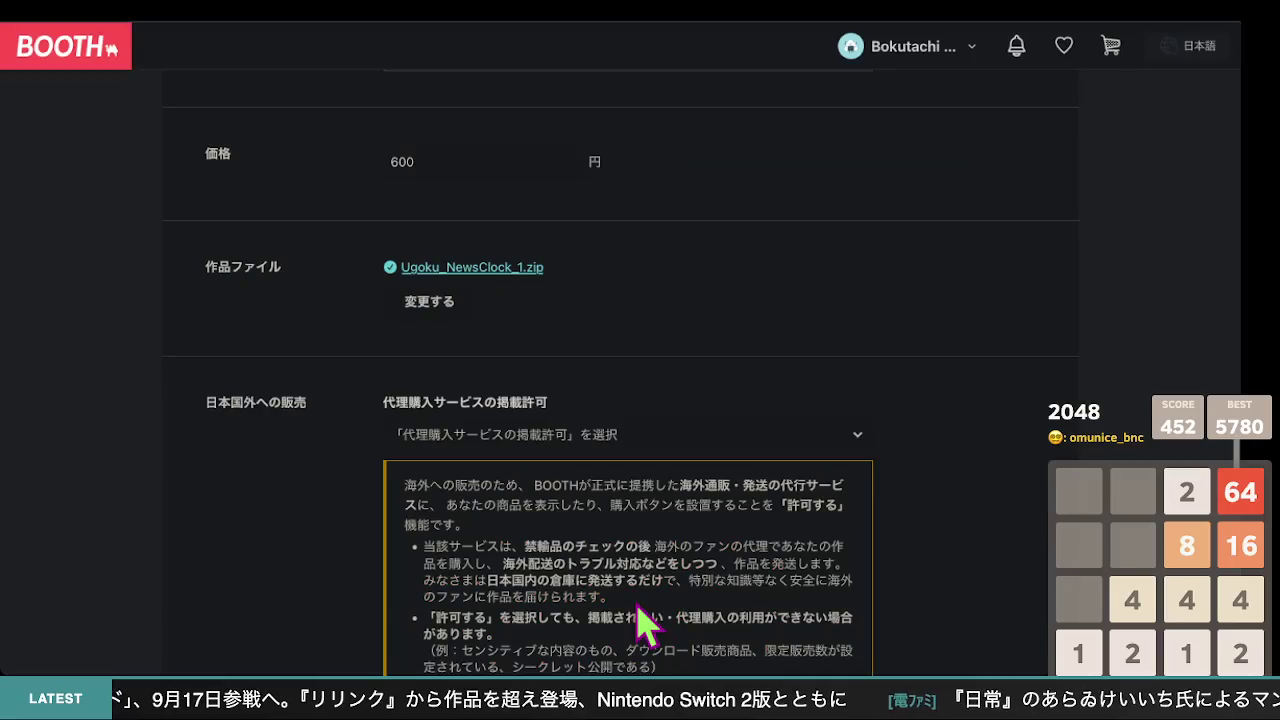
# Save the ¥600 news-clock item with 下書きで保存する
pyautogui.scroll(5, 312, 338)
pyautogui.scroll(-10, 312, 338)
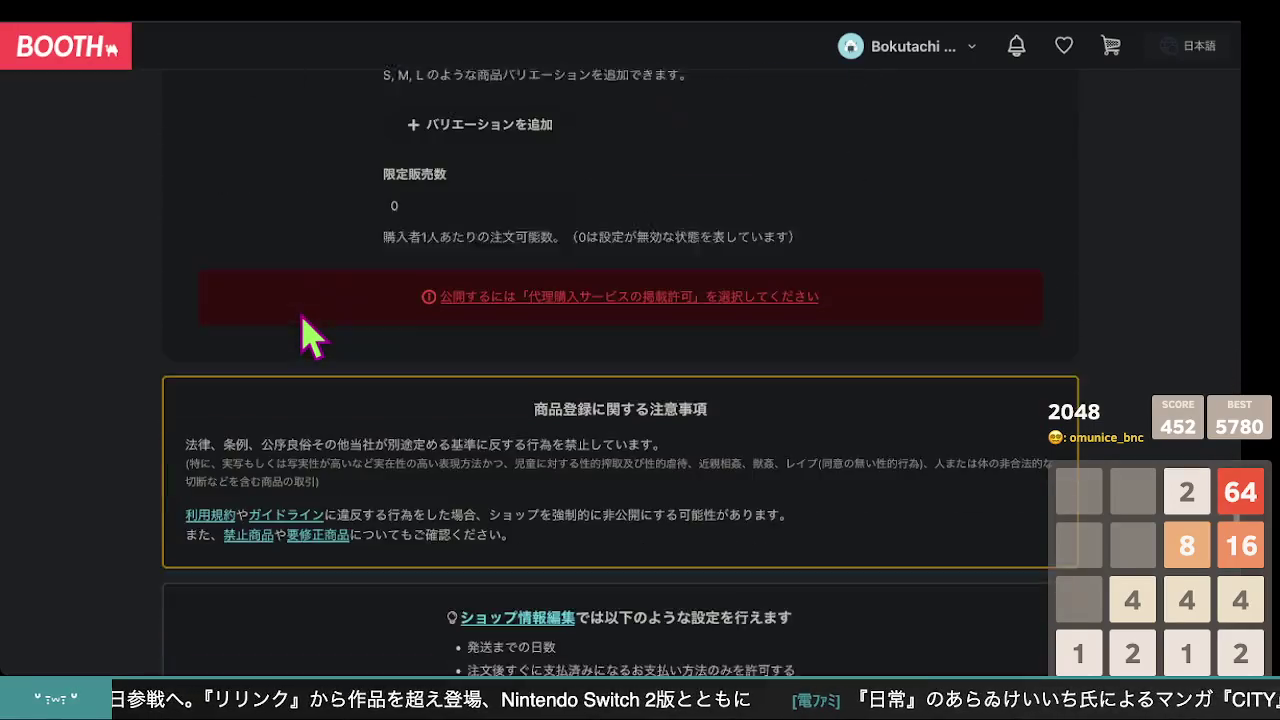
pyautogui.scroll(-8, 305, 334)
pyautogui.scroll(4, 305, 334)
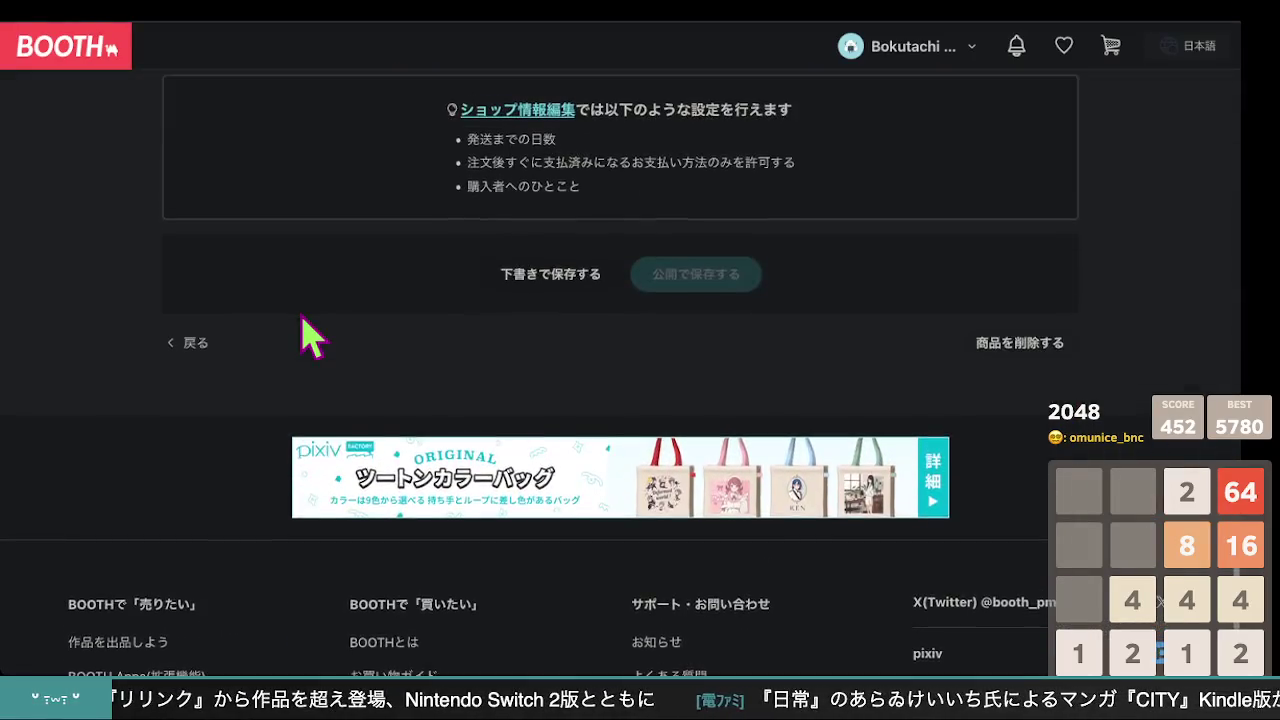
pyautogui.click(522, 336)
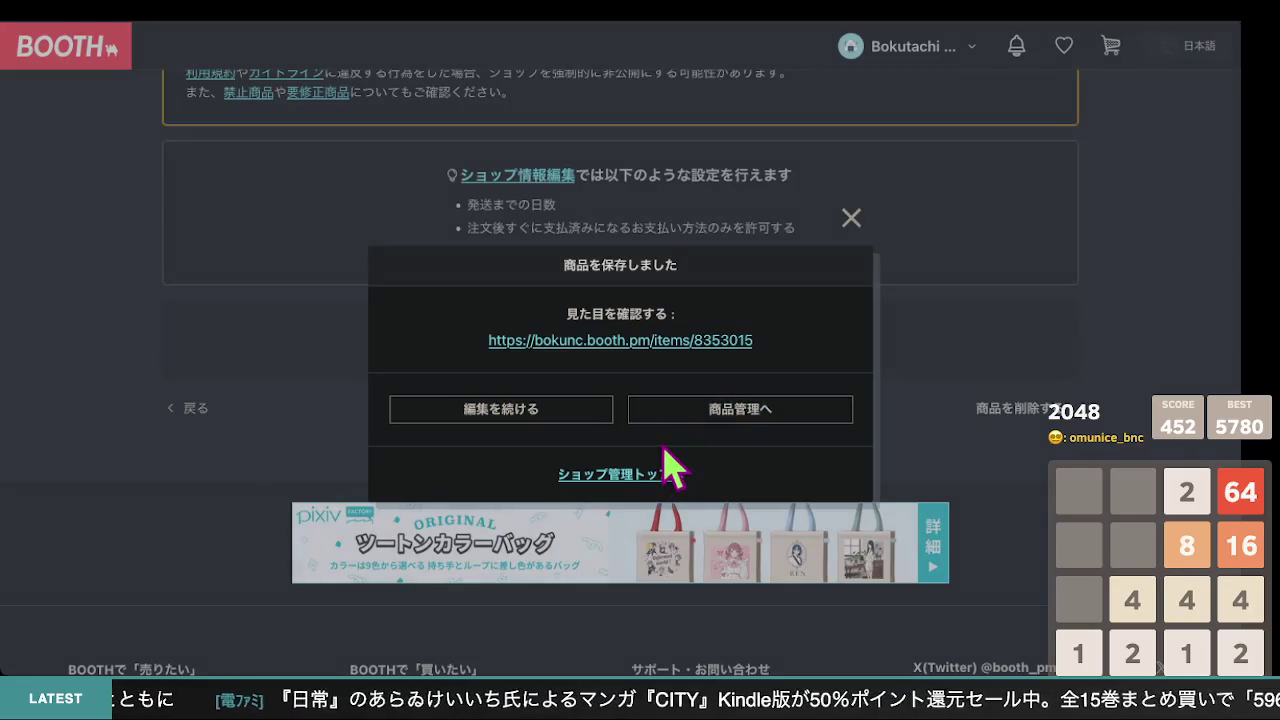
# From the saved item's page, follow the 【3】 terms link and edit the ¥0 利用規約 item
pyautogui.click(852, 220)
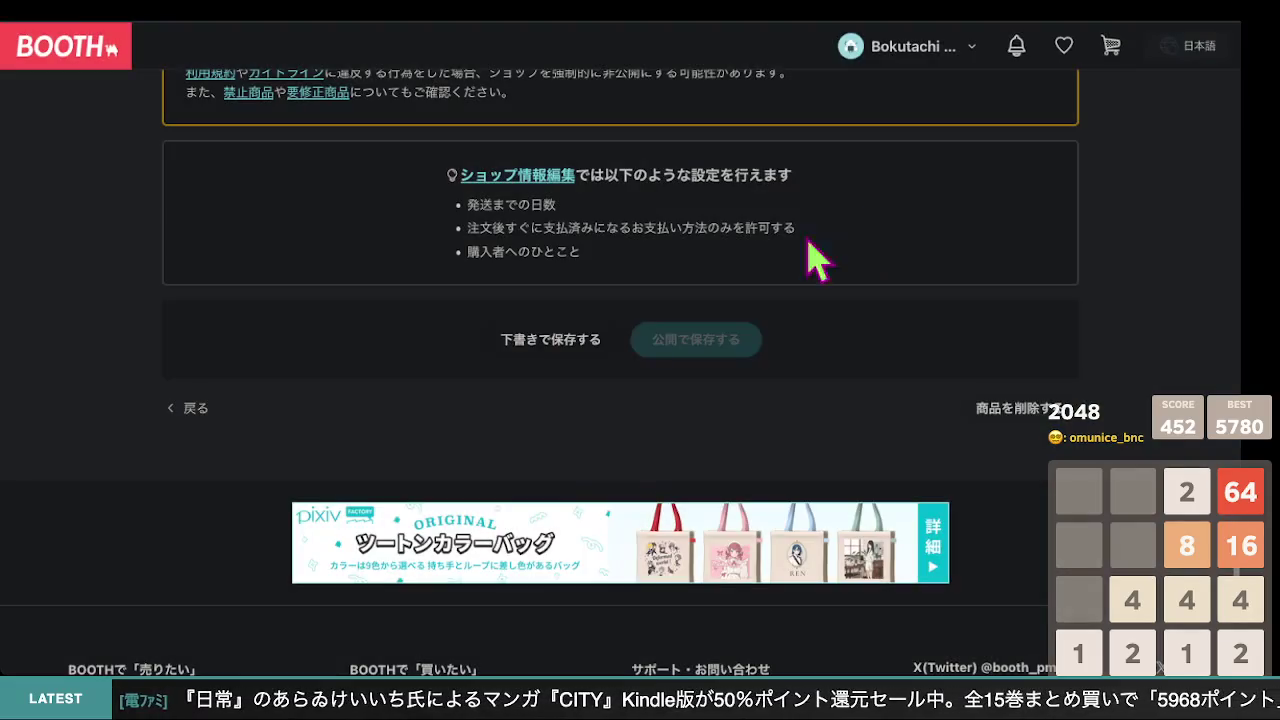
pyautogui.click(560, 339)
pyautogui.click(562, 340)
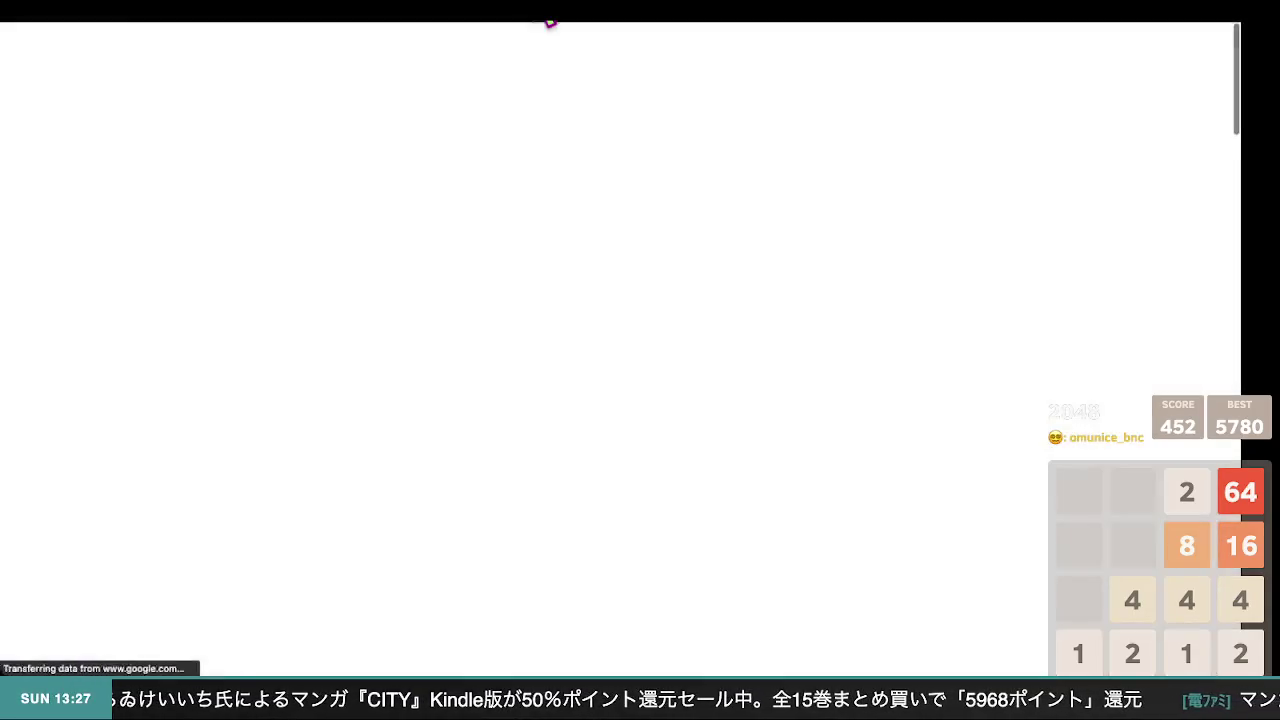
pyautogui.scroll(-15, 420, 409)
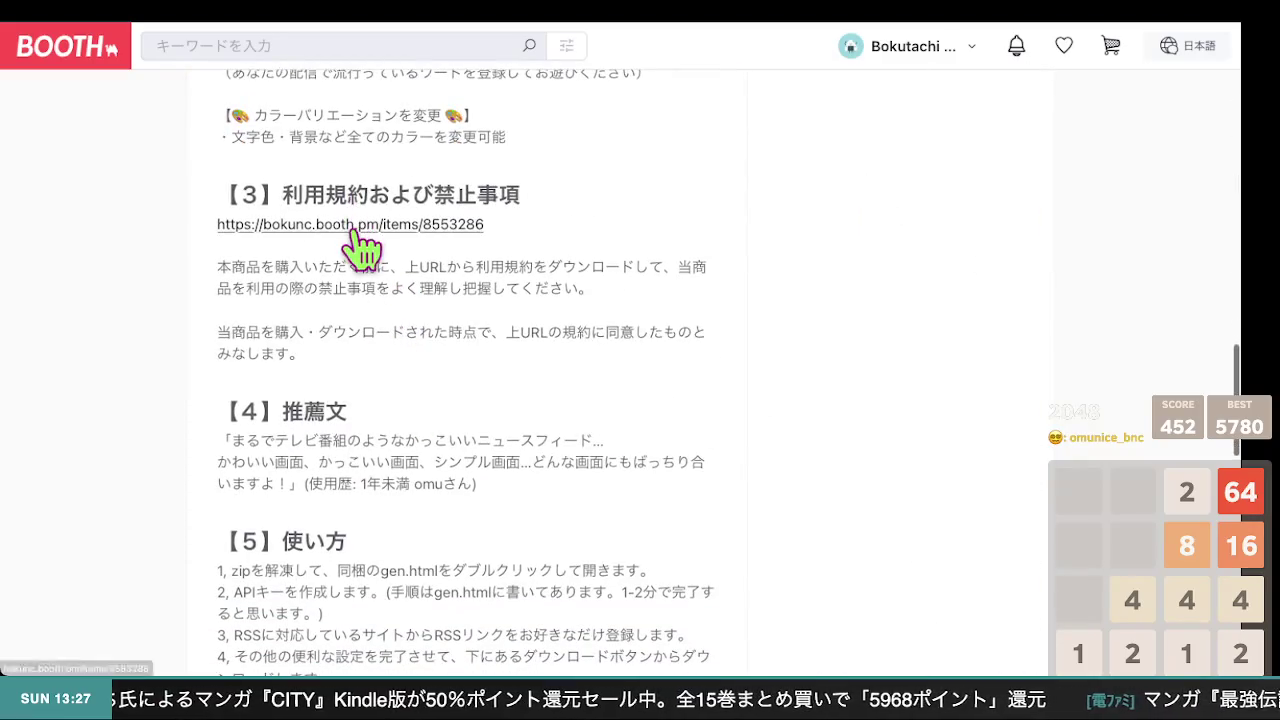
pyautogui.click(352, 228)
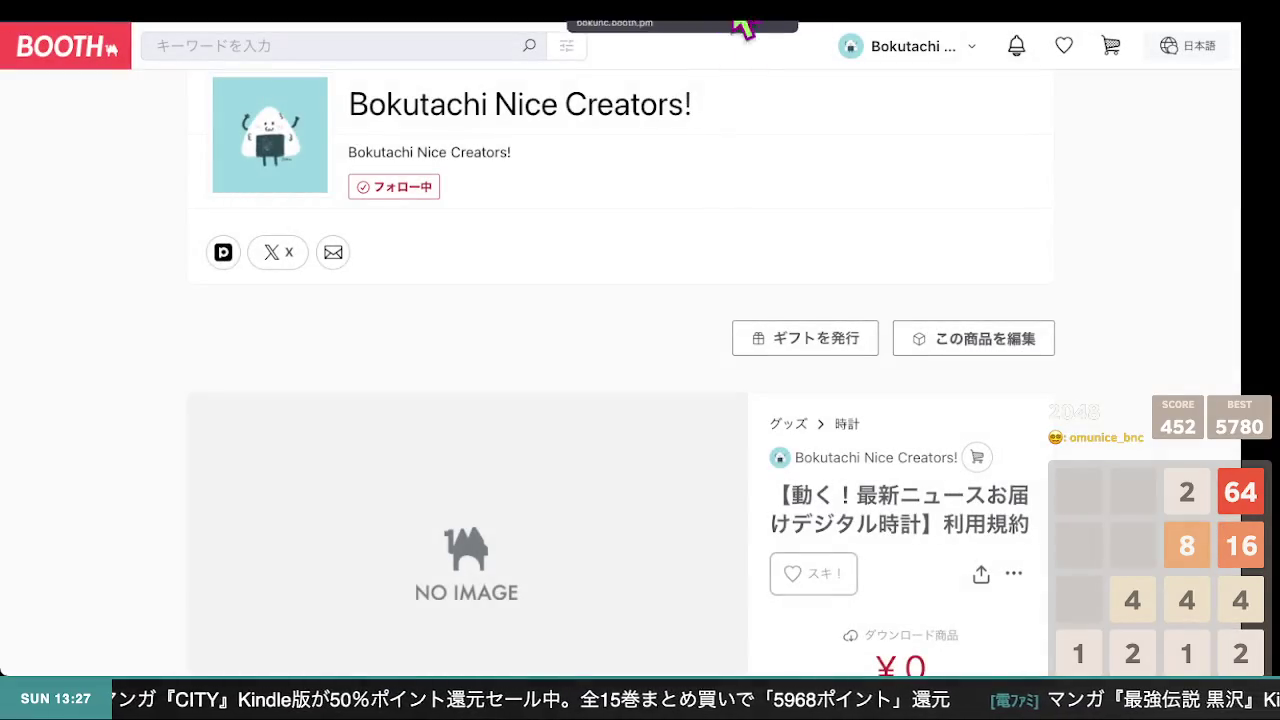
pyautogui.click(1012, 338)
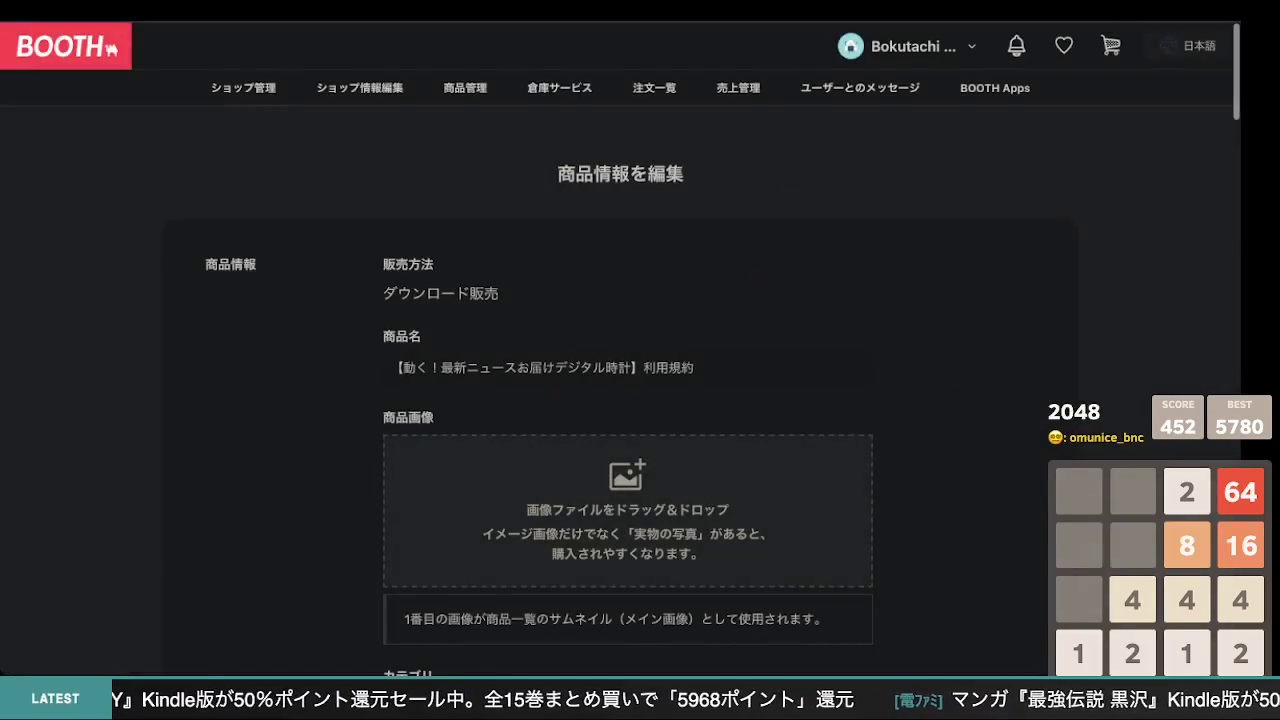
pyautogui.scroll(-5, 406, 295)
pyautogui.scroll(5, 406, 295)
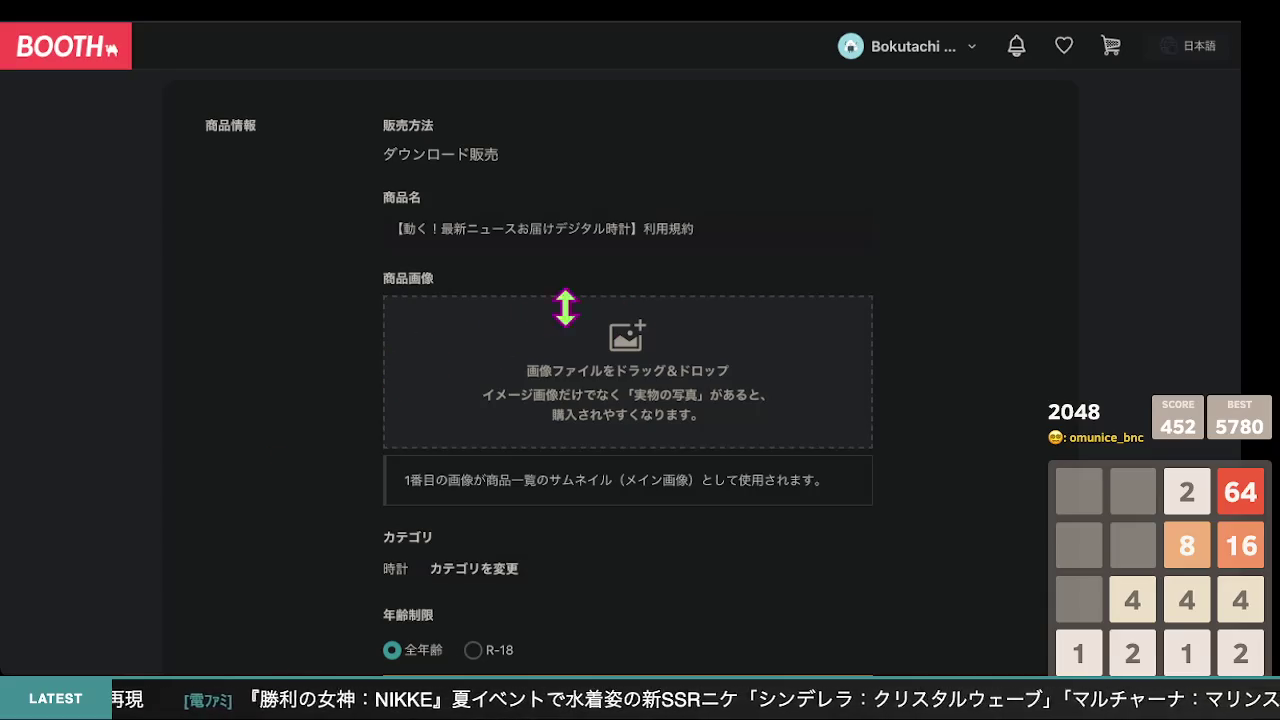
pyautogui.scroll(-1, 640, 285)
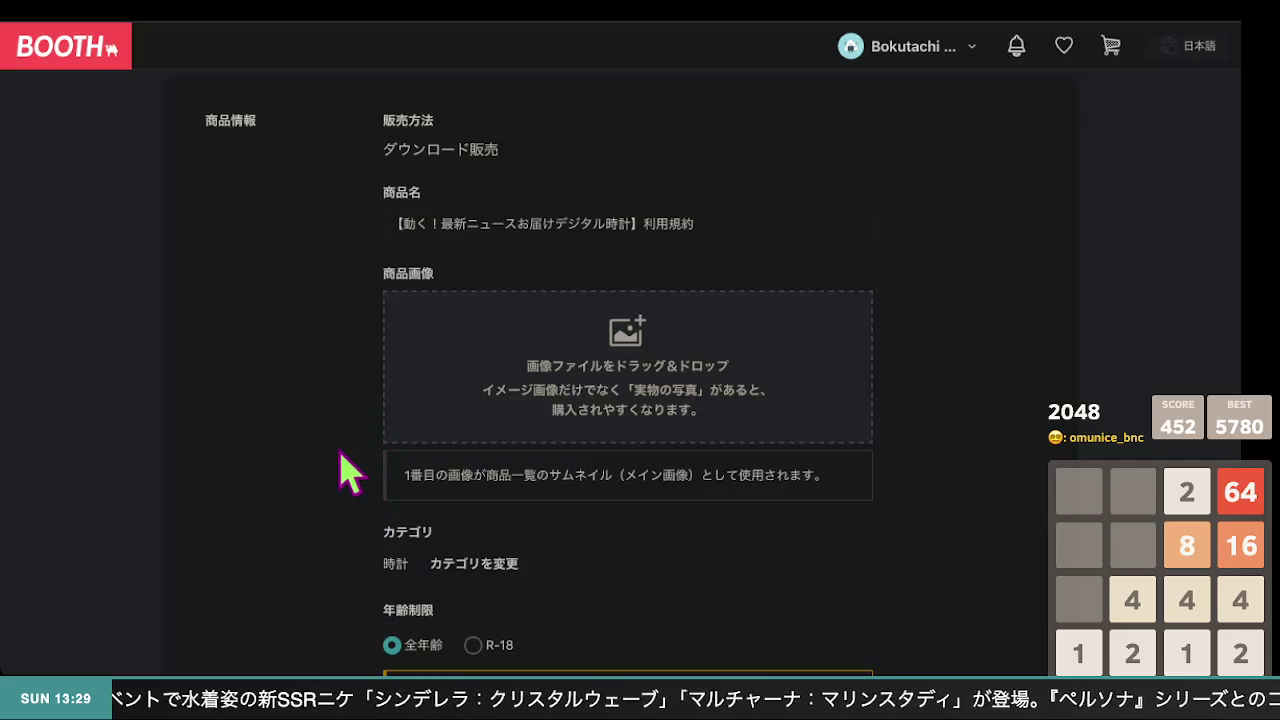
pyautogui.scroll(-4, 760, 470)
pyautogui.scroll(-10, 760, 470)
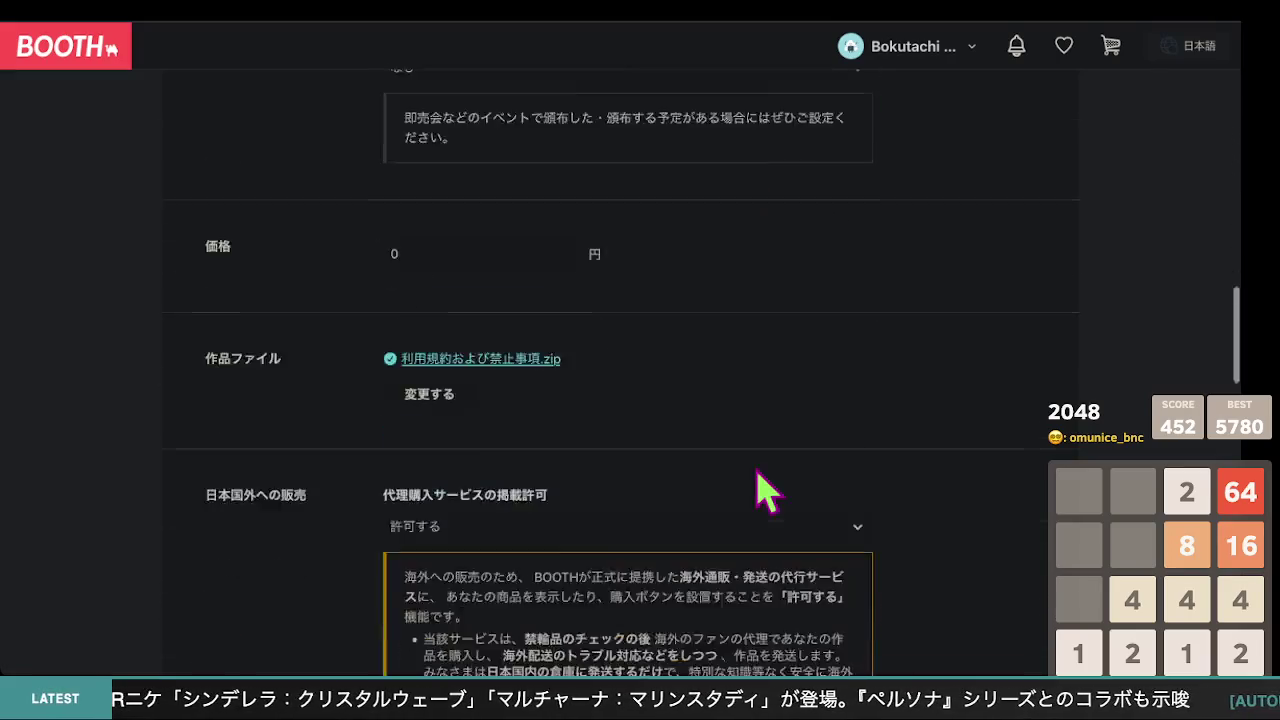
pyautogui.scroll(-9, 765, 490)
pyautogui.scroll(4, 765, 490)
pyautogui.scroll(6, 755, 470)
pyautogui.scroll(7, 549, 357)
pyautogui.scroll(-6, 350, 495)
pyautogui.scroll(-5, 350, 495)
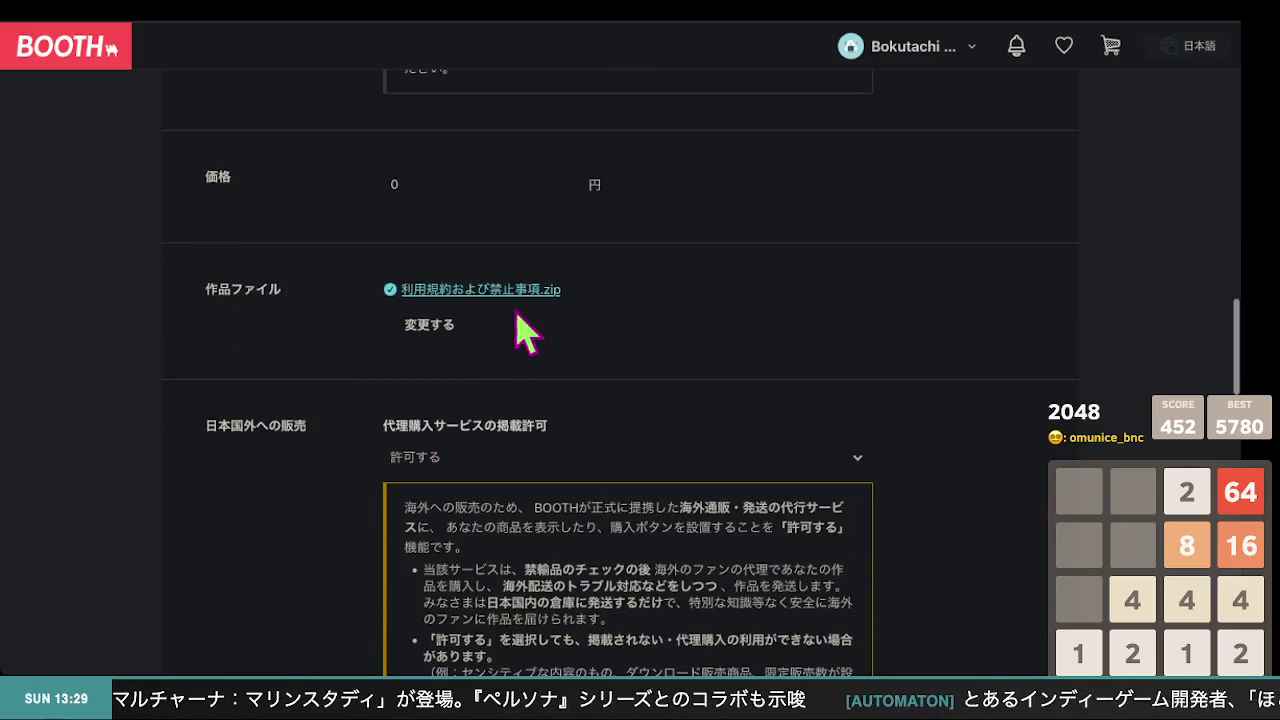
# Delete 利用規約および禁止事項.zip and upload Ugoku_NewsClock_利用規約.zip as the terms item's file
pyautogui.click(440, 326)
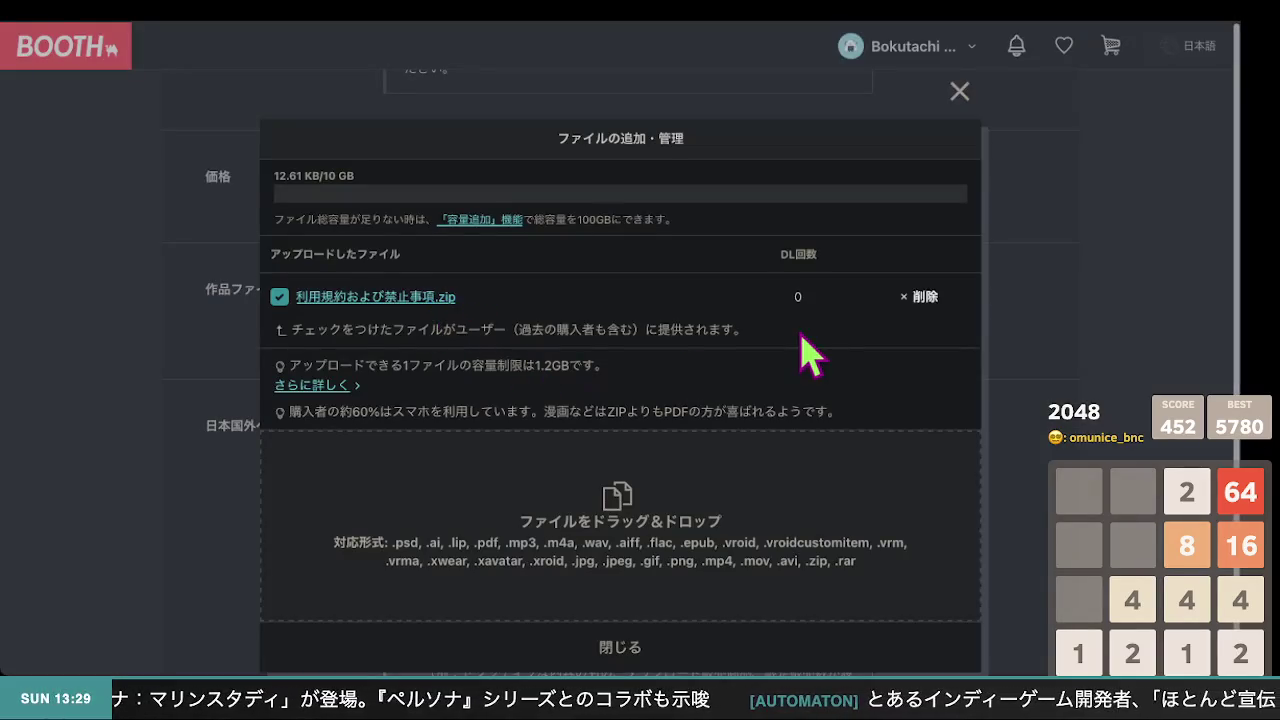
pyautogui.click(918, 297)
pyautogui.click(740, 383)
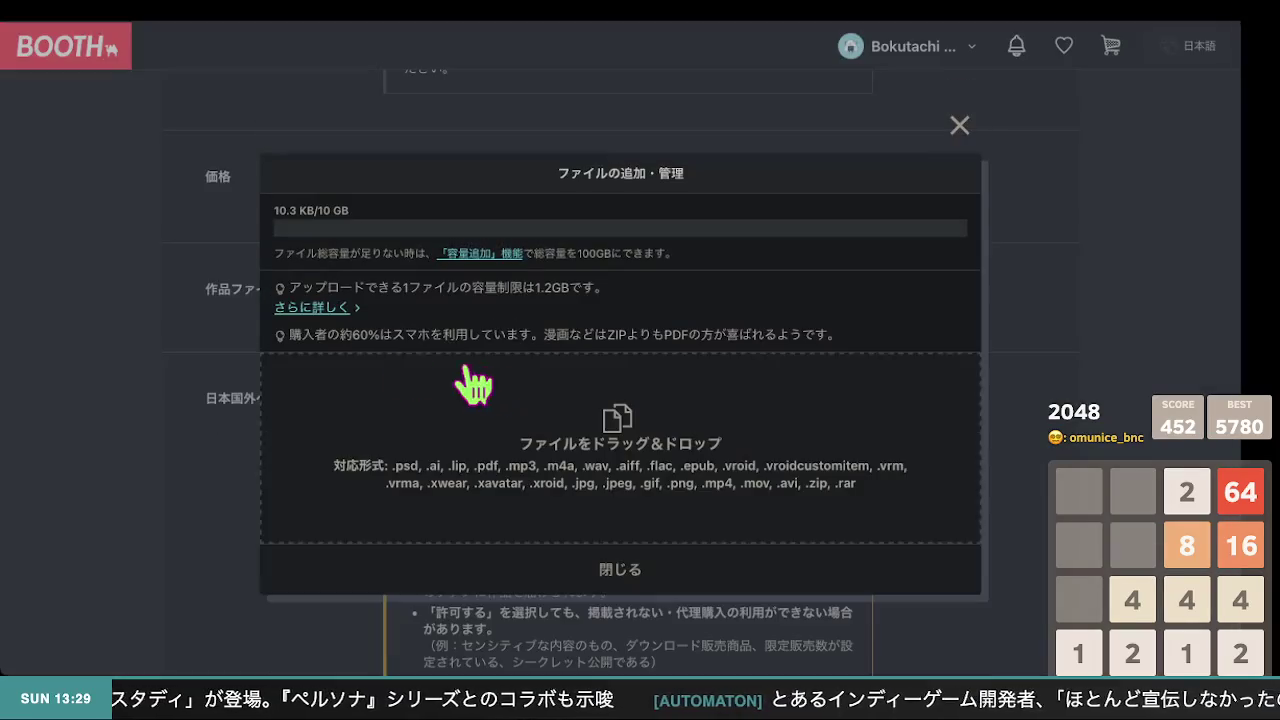
pyautogui.moveTo(226, 425)
pyautogui.mouseDown()
pyautogui.moveTo(294, 471)
pyautogui.moveTo(786, 349)
pyautogui.moveTo(866, 474)
pyautogui.mouseUp()
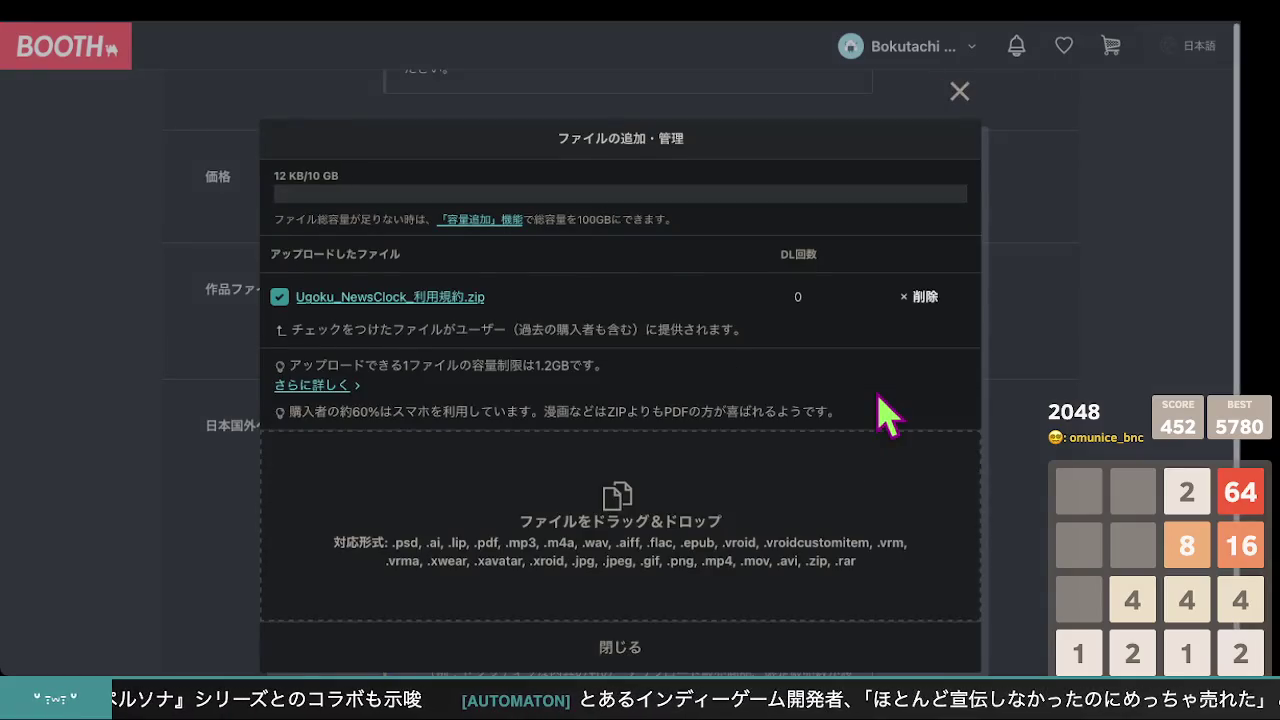
pyautogui.scroll(-1, 677, 491)
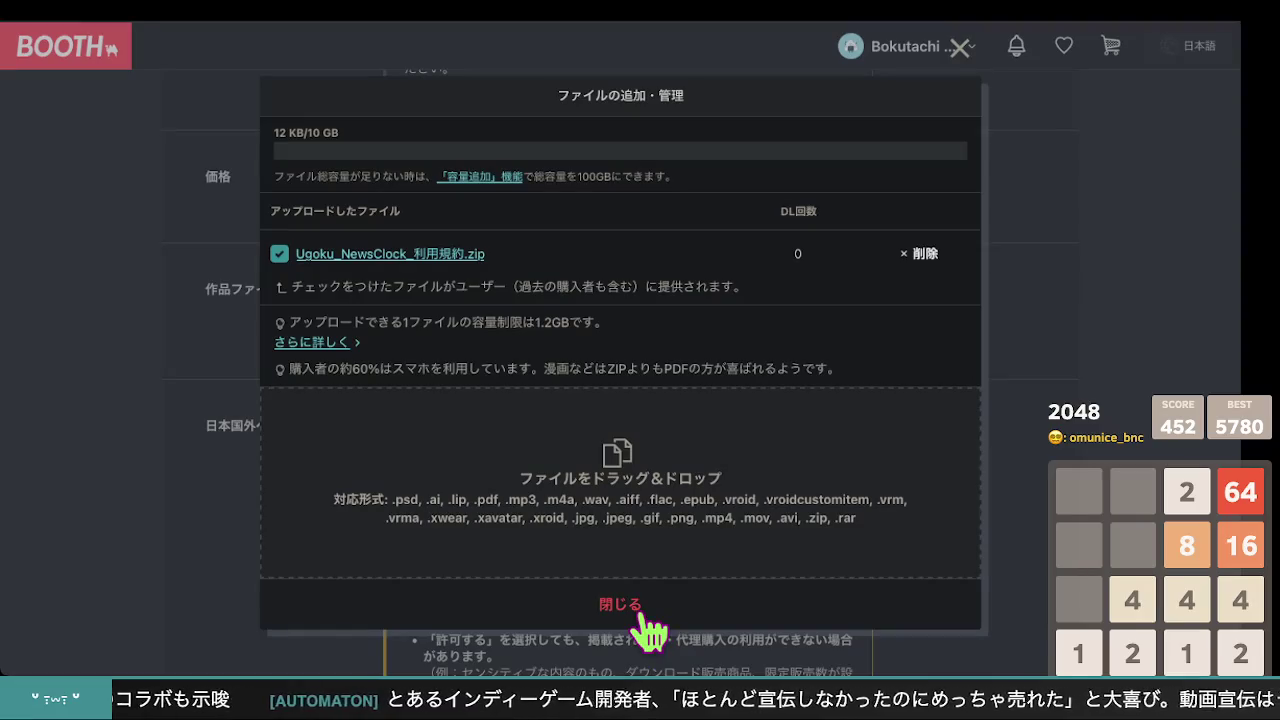
pyautogui.click(640, 612)
pyautogui.scroll(-10, 500, 517)
pyautogui.scroll(3, 457, 505)
pyautogui.scroll(2, 457, 505)
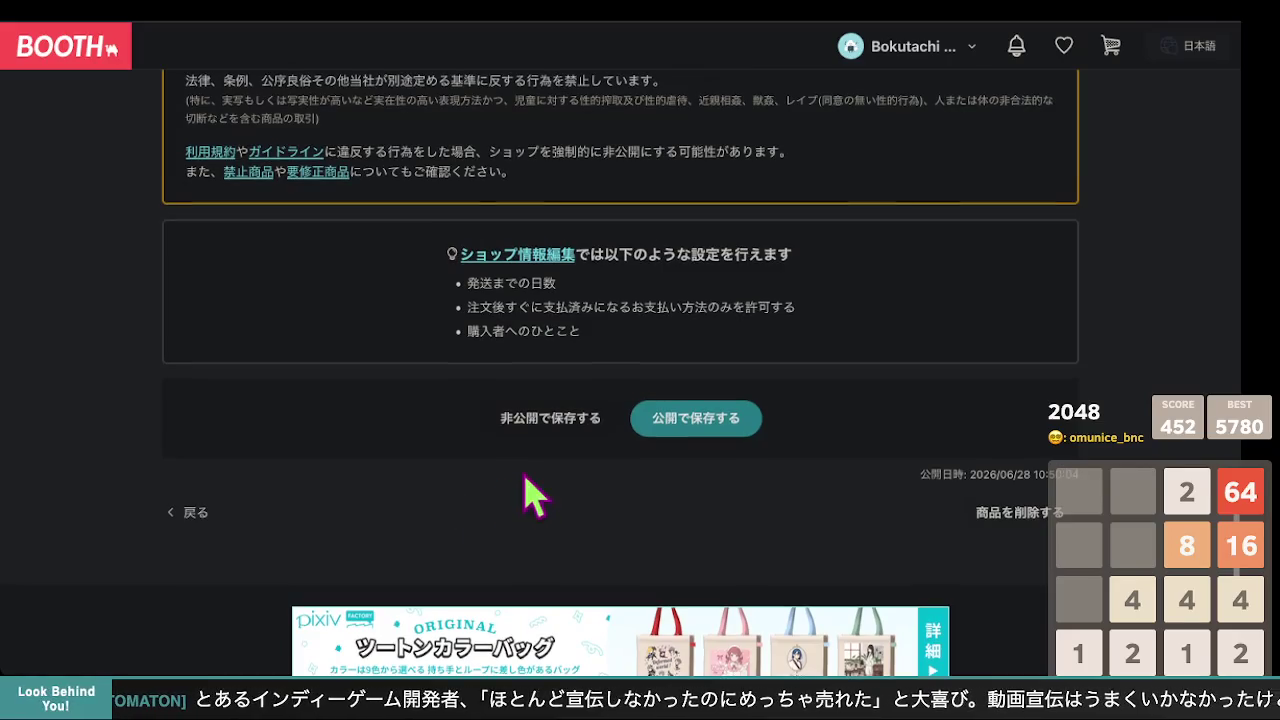
# Save the 利用規約 item with 公開で保存する, dismiss the confirmation, and publish again
pyautogui.click(652, 430)
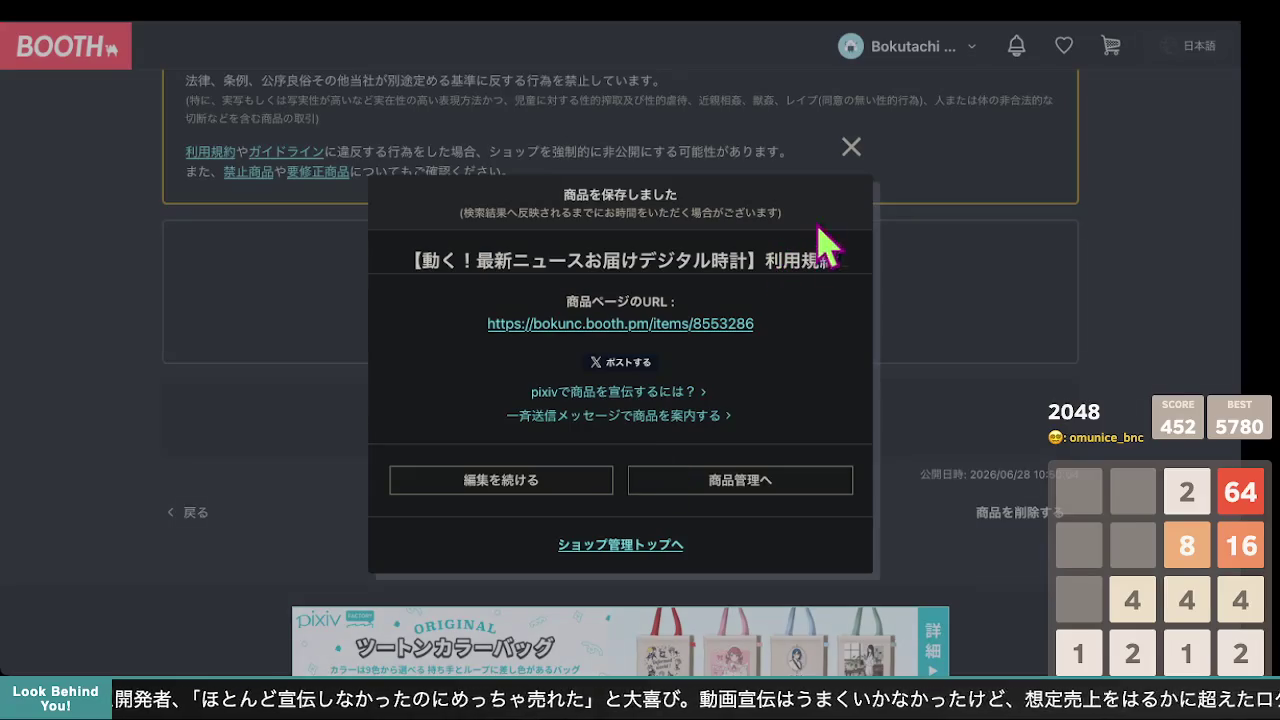
pyautogui.click(853, 150)
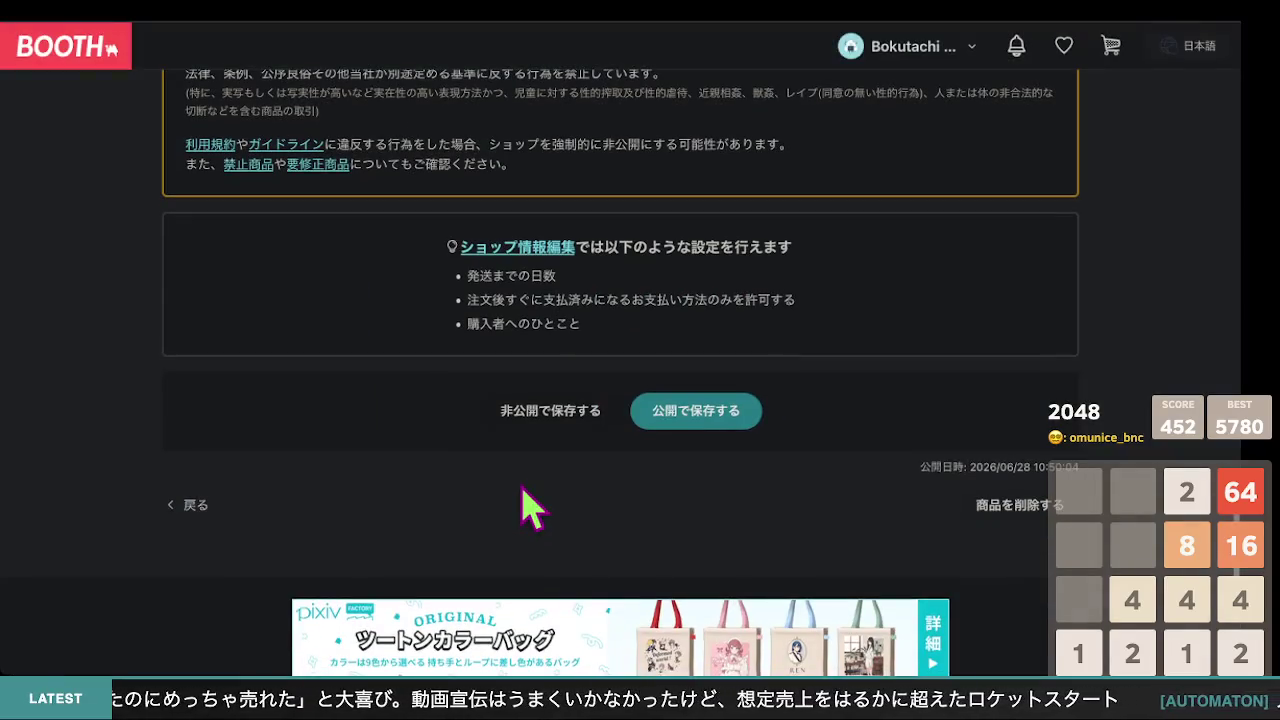
pyautogui.click(680, 422)
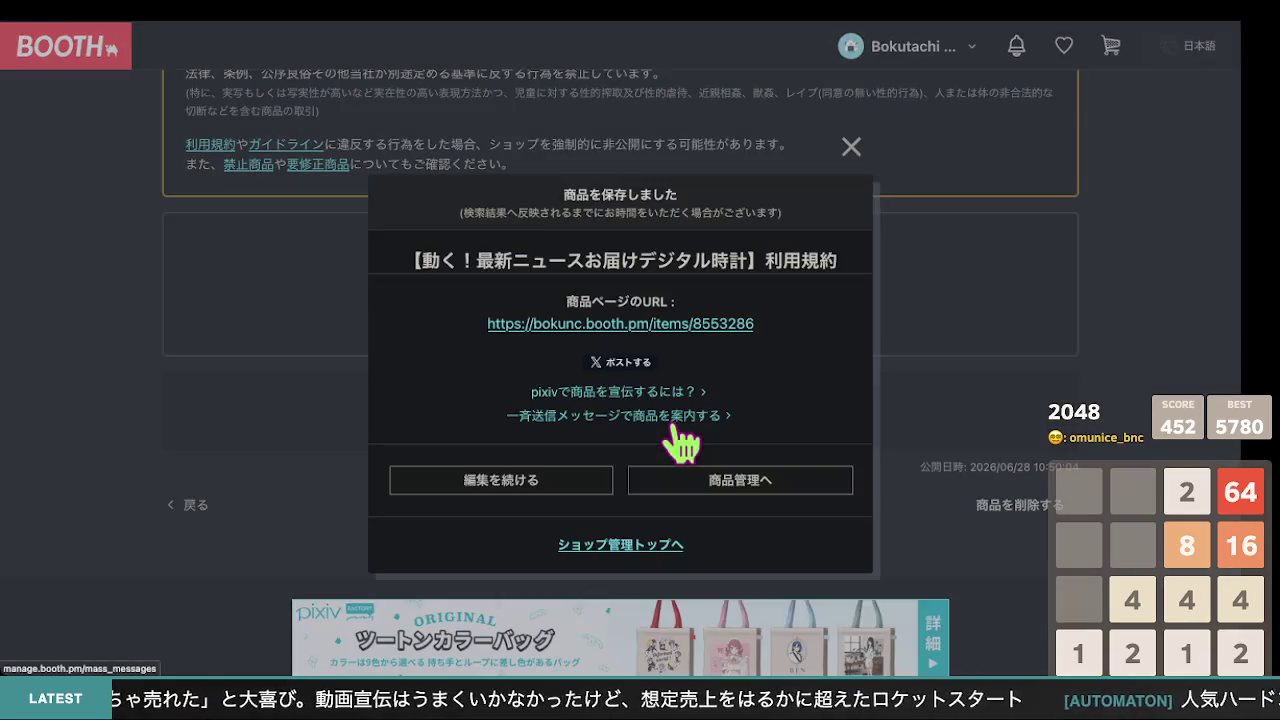
# Check the published ¥0 terms page's Ugoku_NewsClock_利用規約.zip download, then reopen its edit form
pyautogui.click(586, 325)
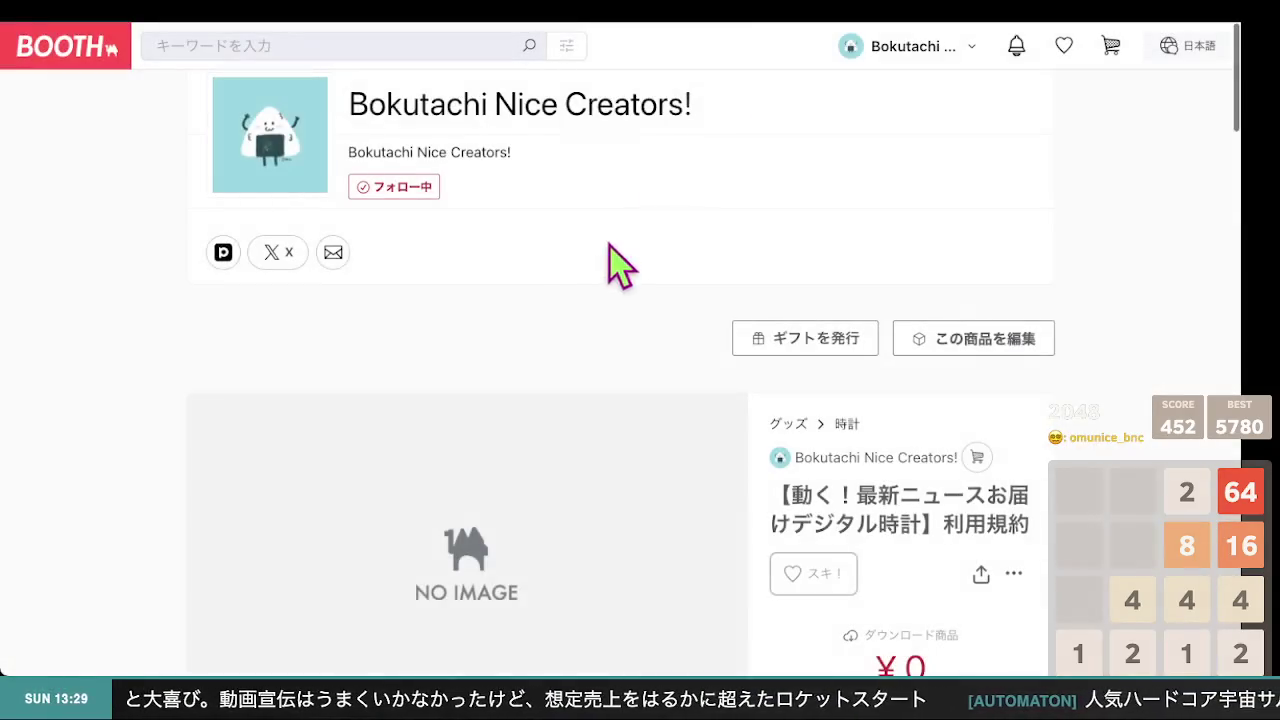
pyautogui.scroll(-5, 560, 315)
pyautogui.scroll(5, 563, 310)
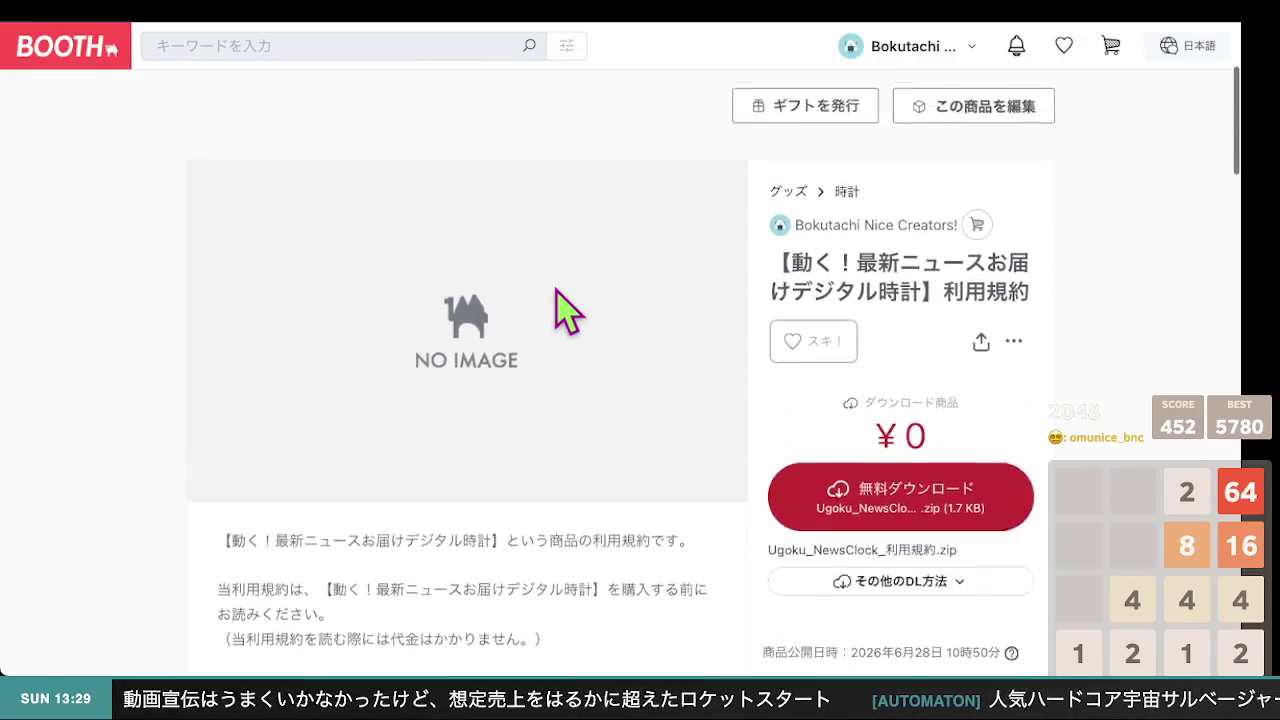
pyautogui.press('super+l')
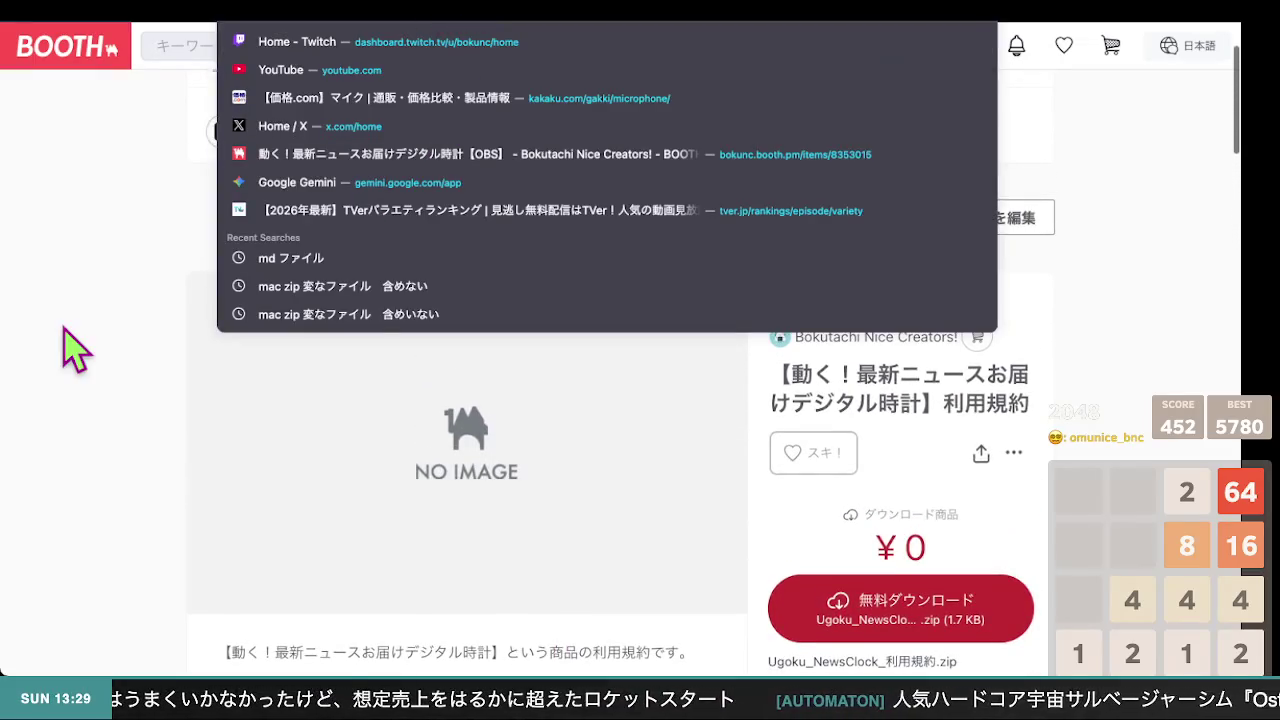
pyautogui.press('Escape')
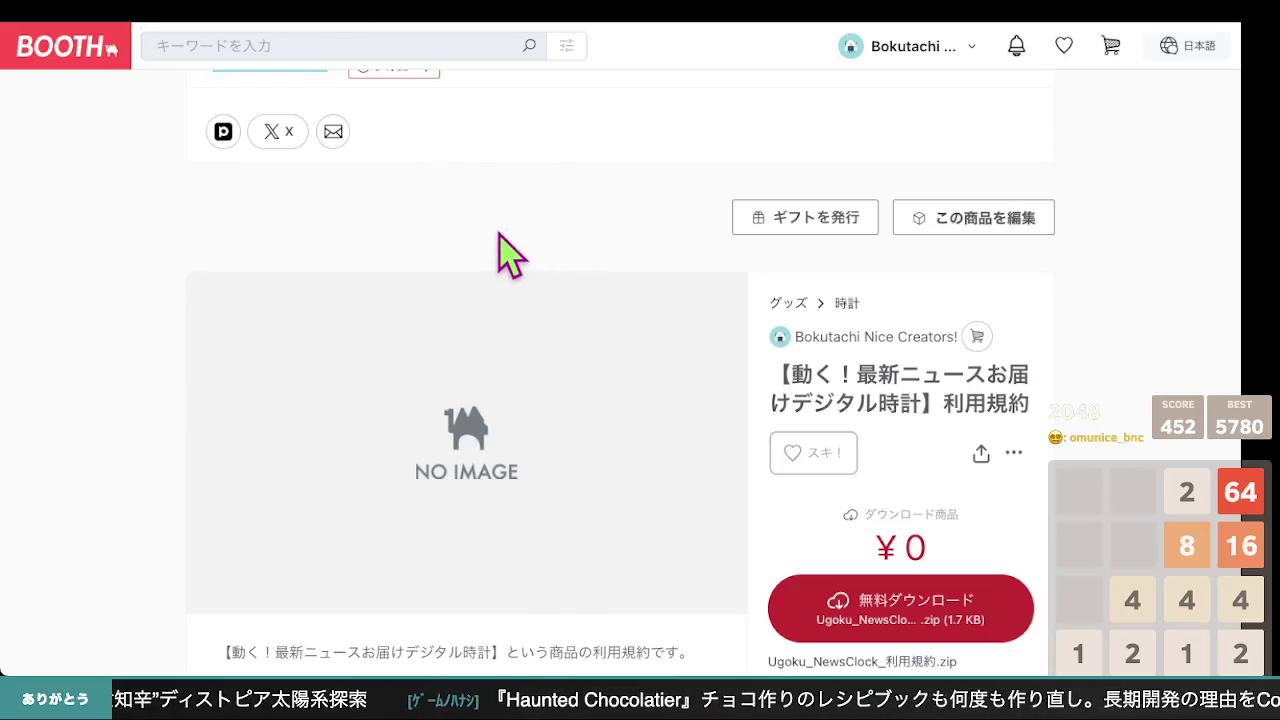
pyautogui.scroll(-5, 507, 251)
pyautogui.scroll(3, 505, 245)
pyautogui.scroll(3, 507, 251)
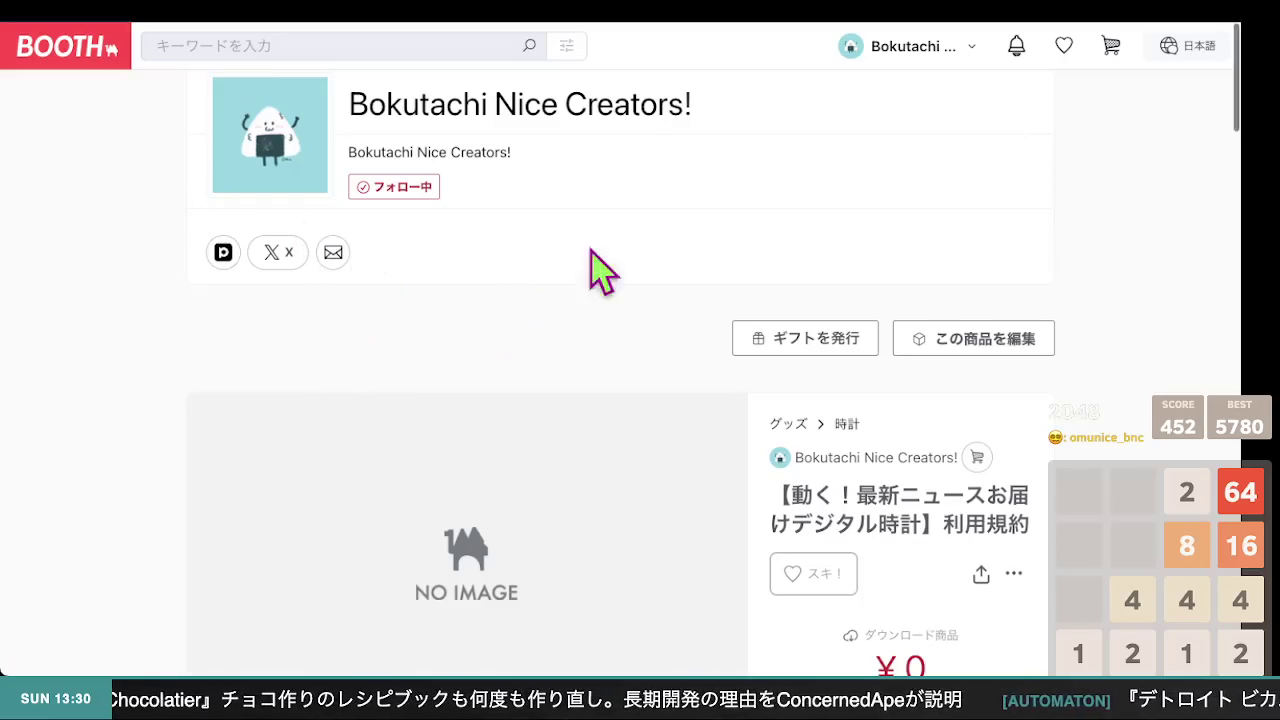
pyautogui.click(955, 340)
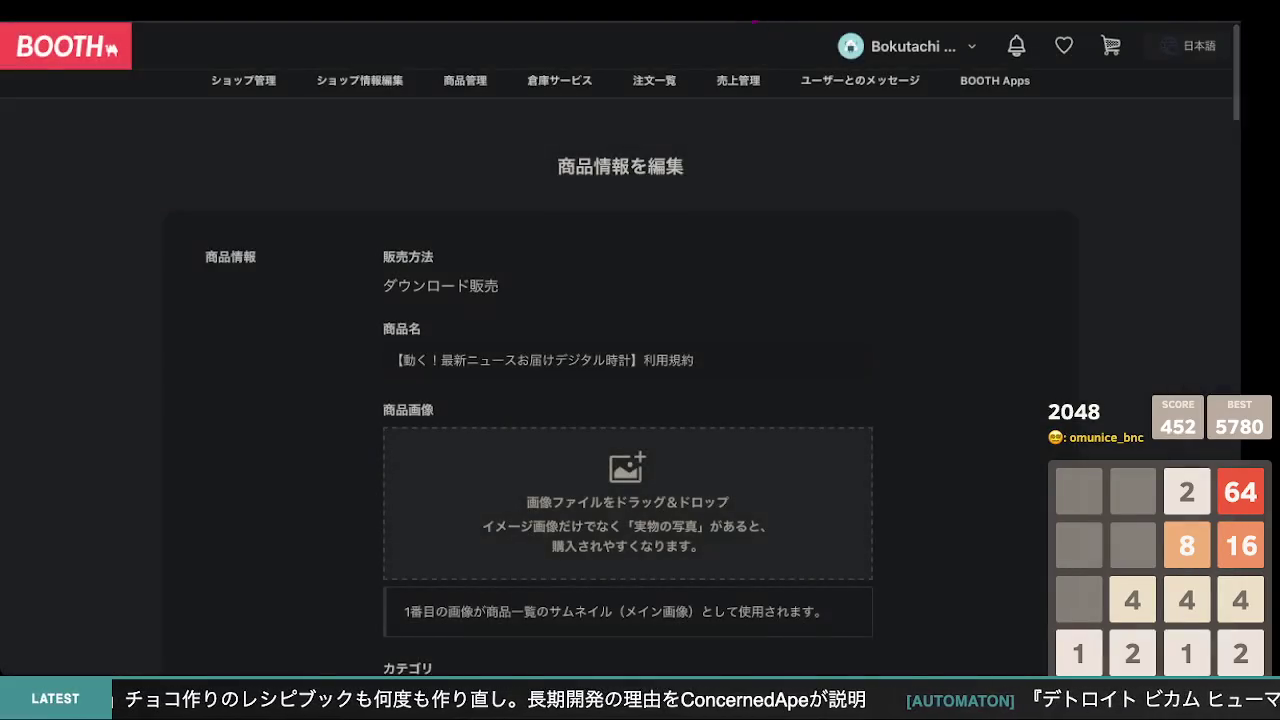
# Leave the terms item's edit form via Leave page and dismiss the 商品を保存しました dialog
pyautogui.scroll(-10, 722, 600)
pyautogui.scroll(-10, 718, 597)
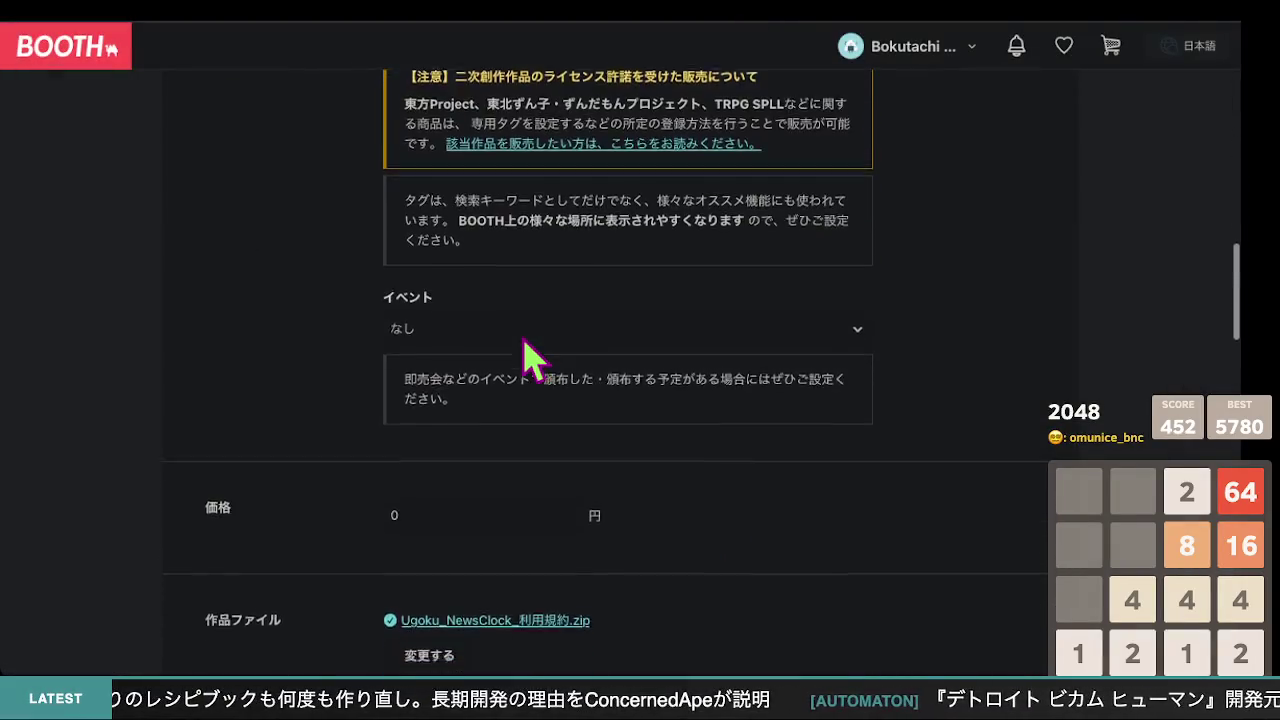
pyautogui.scroll(1, 521, 338)
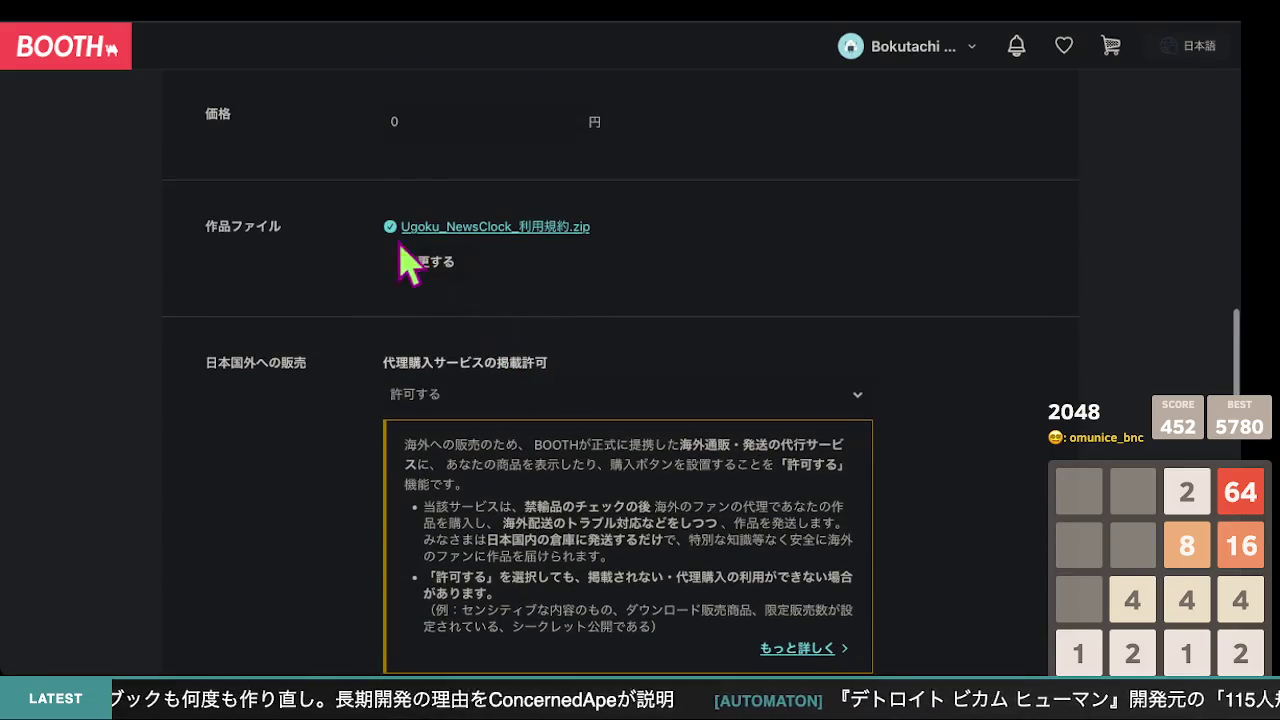
pyautogui.press('Home')
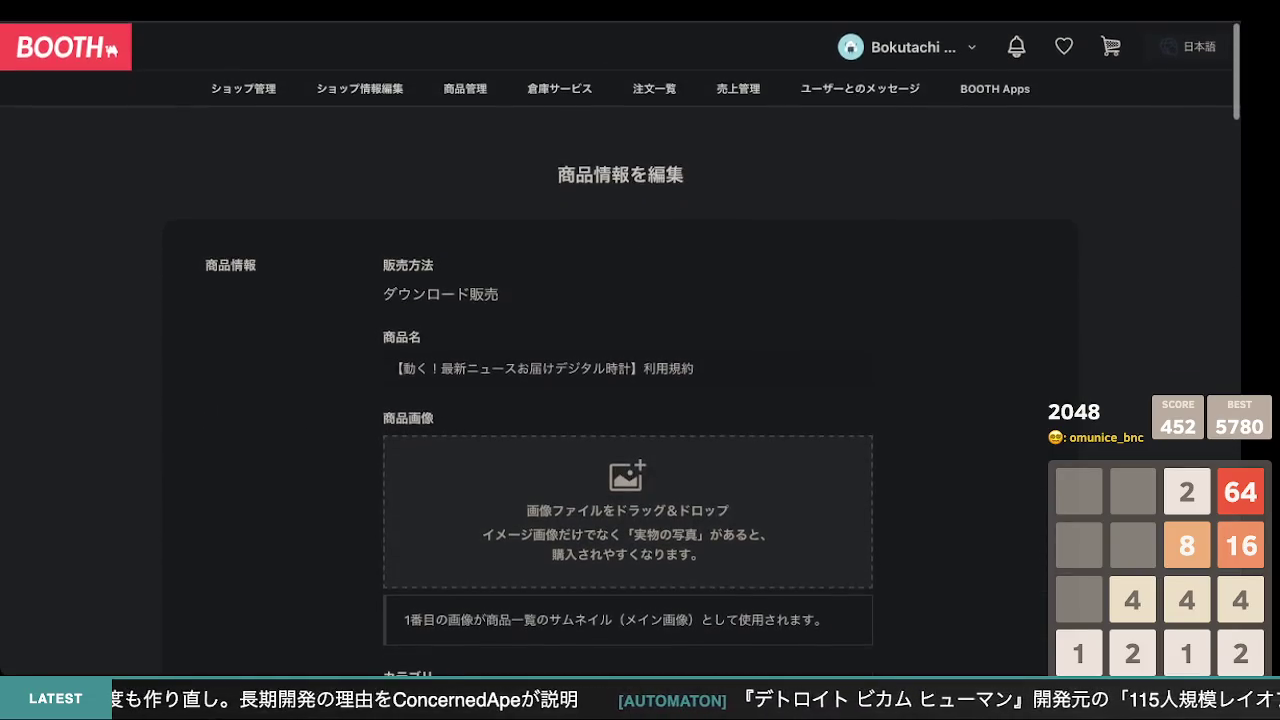
pyautogui.press('super+r')
pyautogui.click(718, 389)
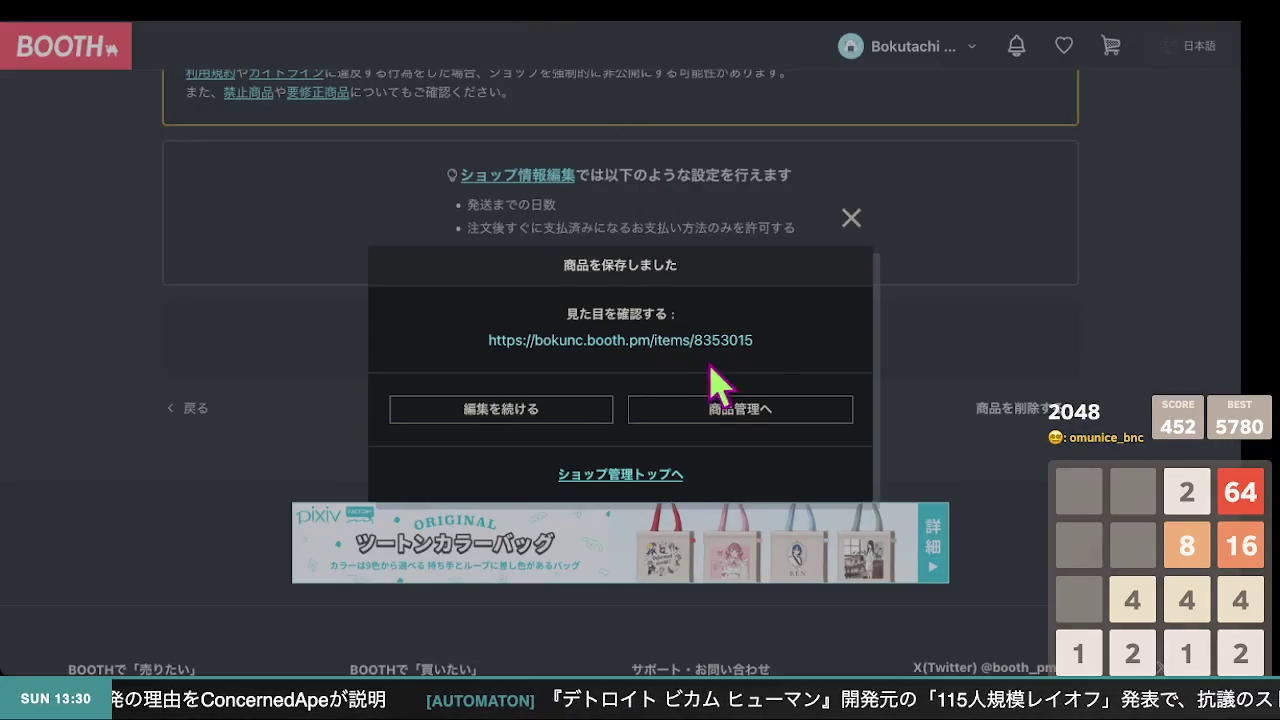
pyautogui.click(840, 225)
# Set 代理購入サービスの掲載許可 to 許可する for the ¥600 news-clock item
pyautogui.scroll(15, 423, 134)
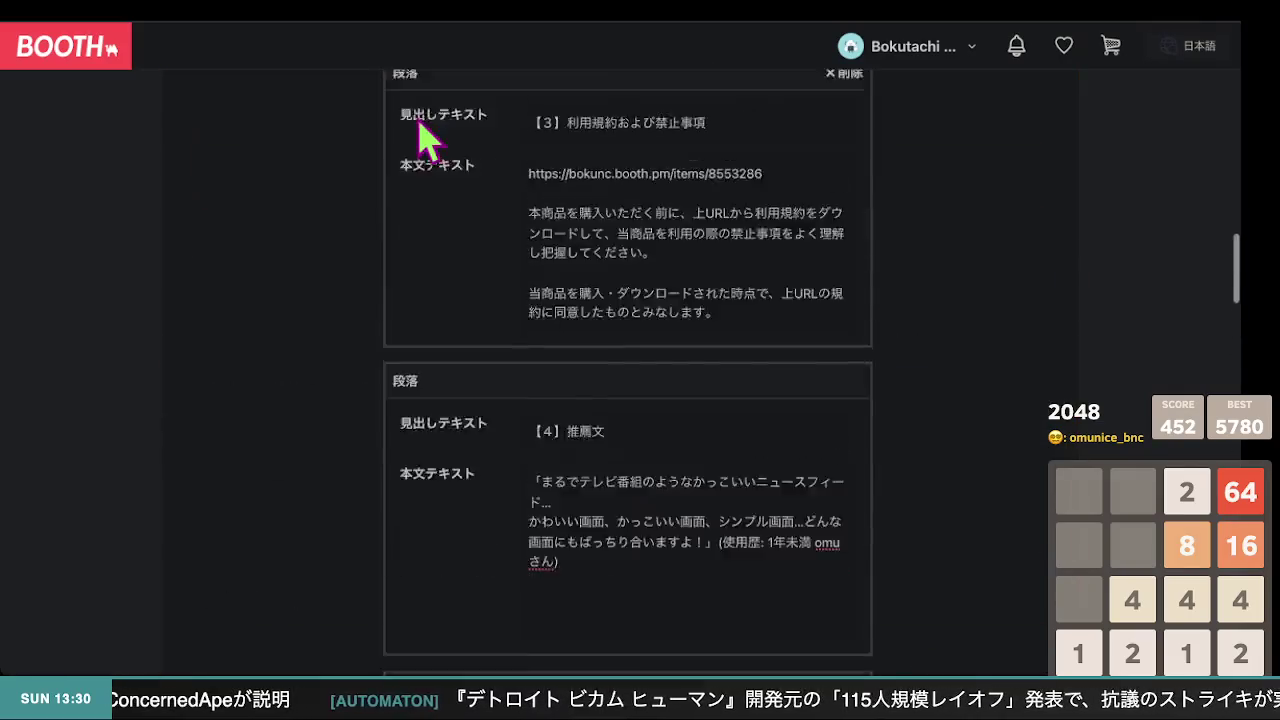
pyautogui.scroll(-3, 405, 145)
pyautogui.scroll(-15, 401, 138)
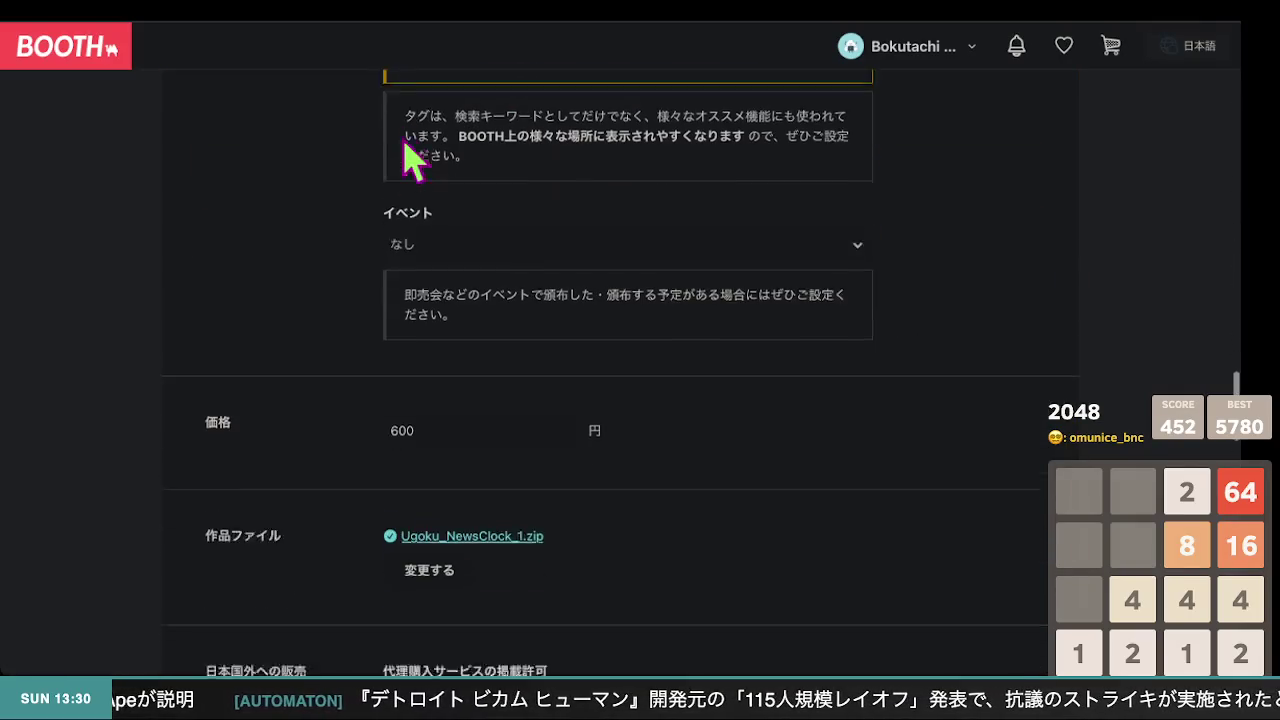
pyautogui.scroll(2, 413, 160)
pyautogui.scroll(-10, 571, 337)
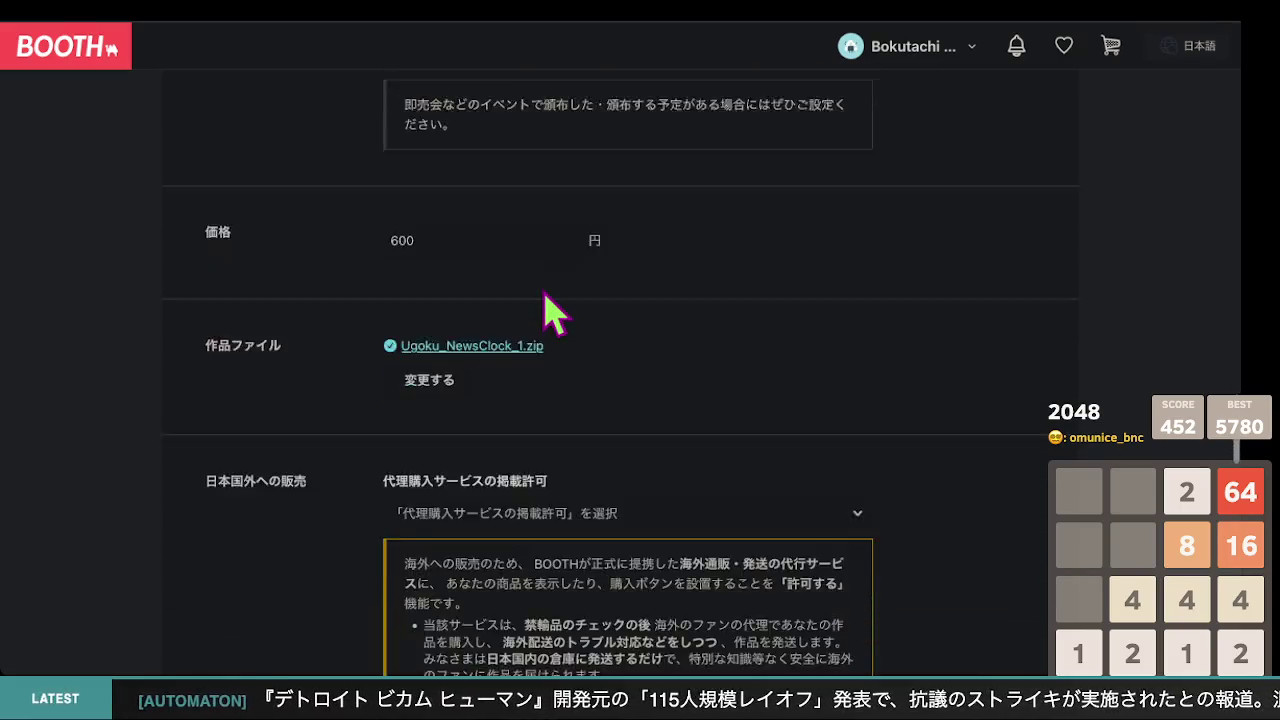
pyautogui.scroll(8, 563, 315)
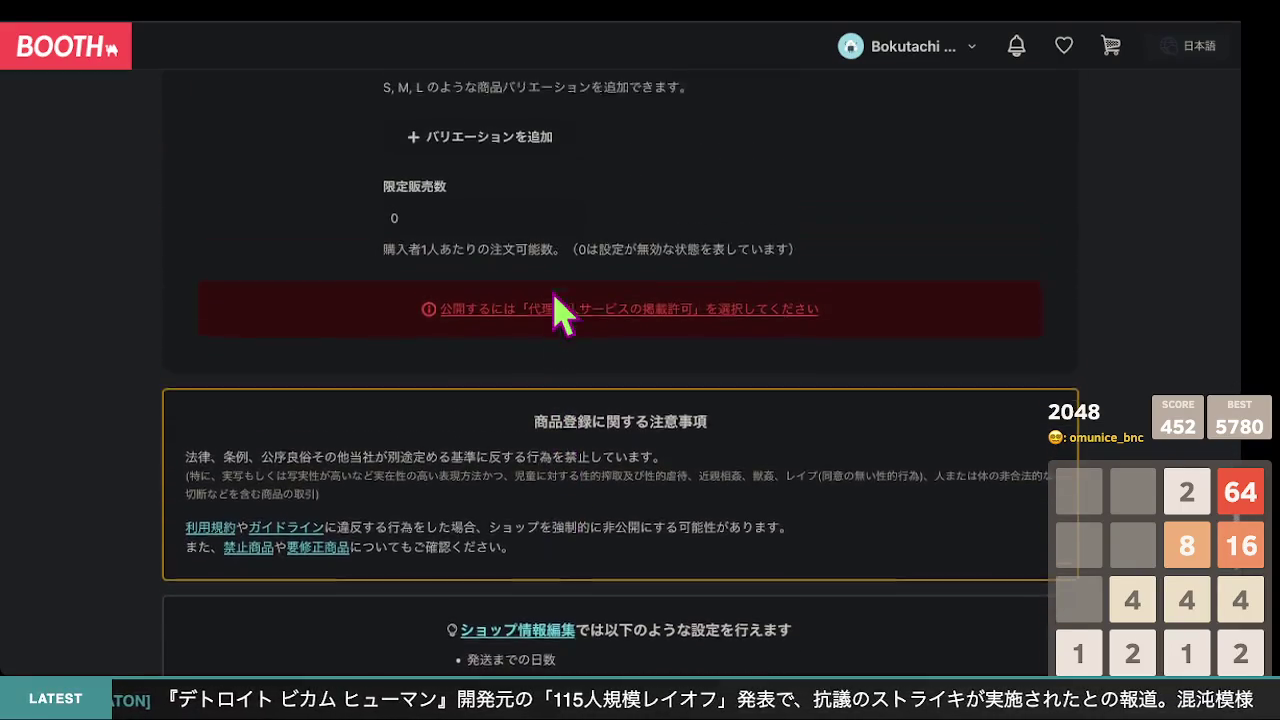
pyautogui.scroll(3, 549, 291)
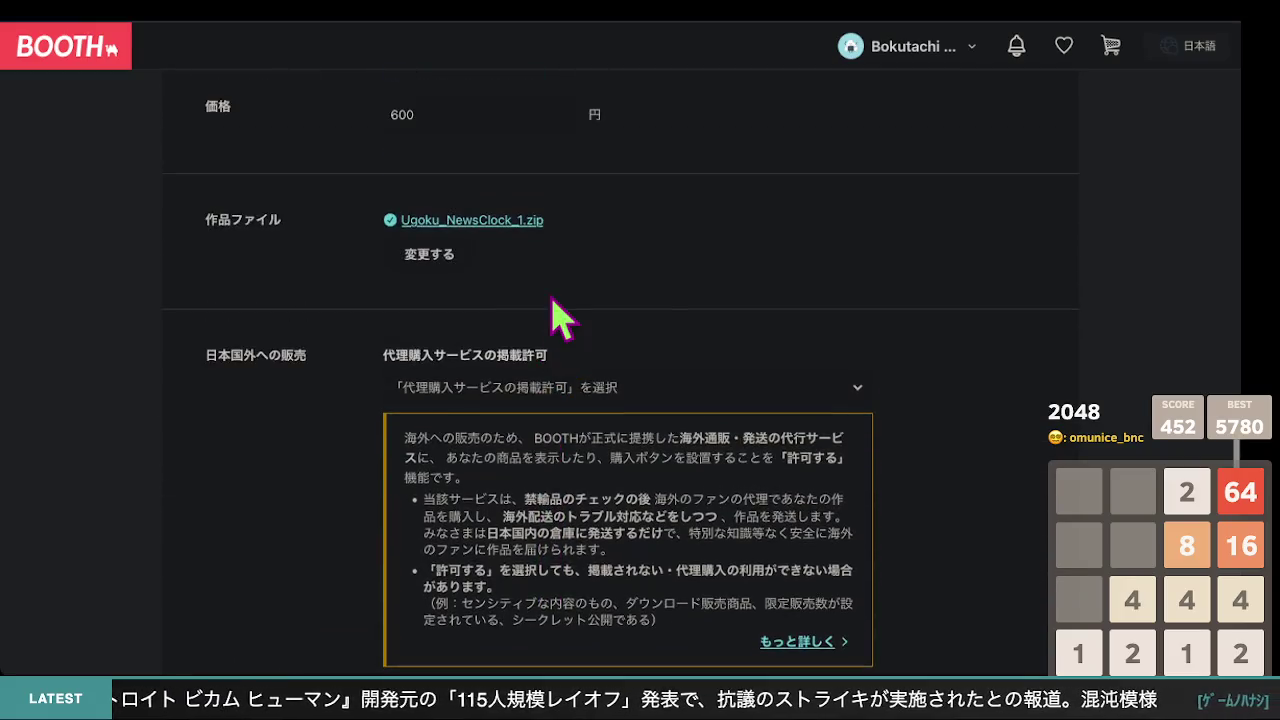
pyautogui.click(588, 372)
pyautogui.click(555, 468)
# Select the proxy-purchase permission label text and bring up its context menu
pyautogui.scroll(-1, 330, 423)
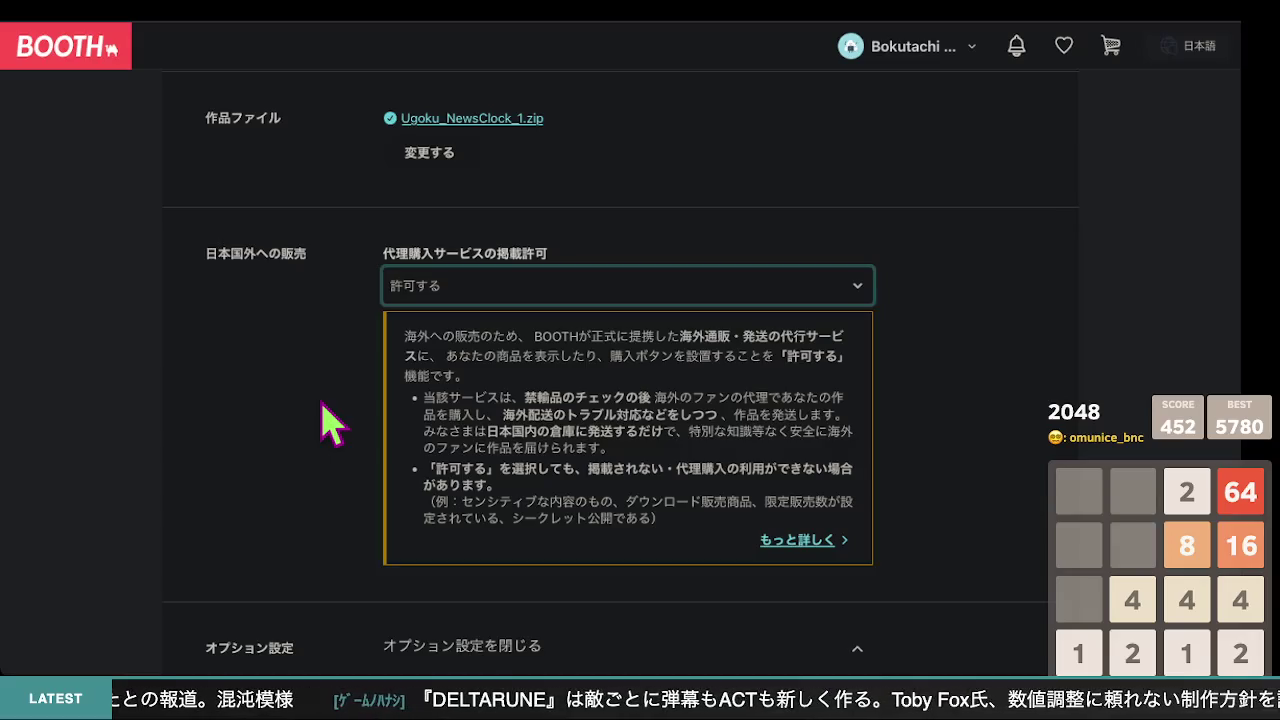
pyautogui.moveTo(384, 254)
pyautogui.mouseDown()
pyautogui.moveTo(540, 257)
pyautogui.moveTo(393, 256)
pyautogui.mouseUp()
pyautogui.rightClick(392, 256)
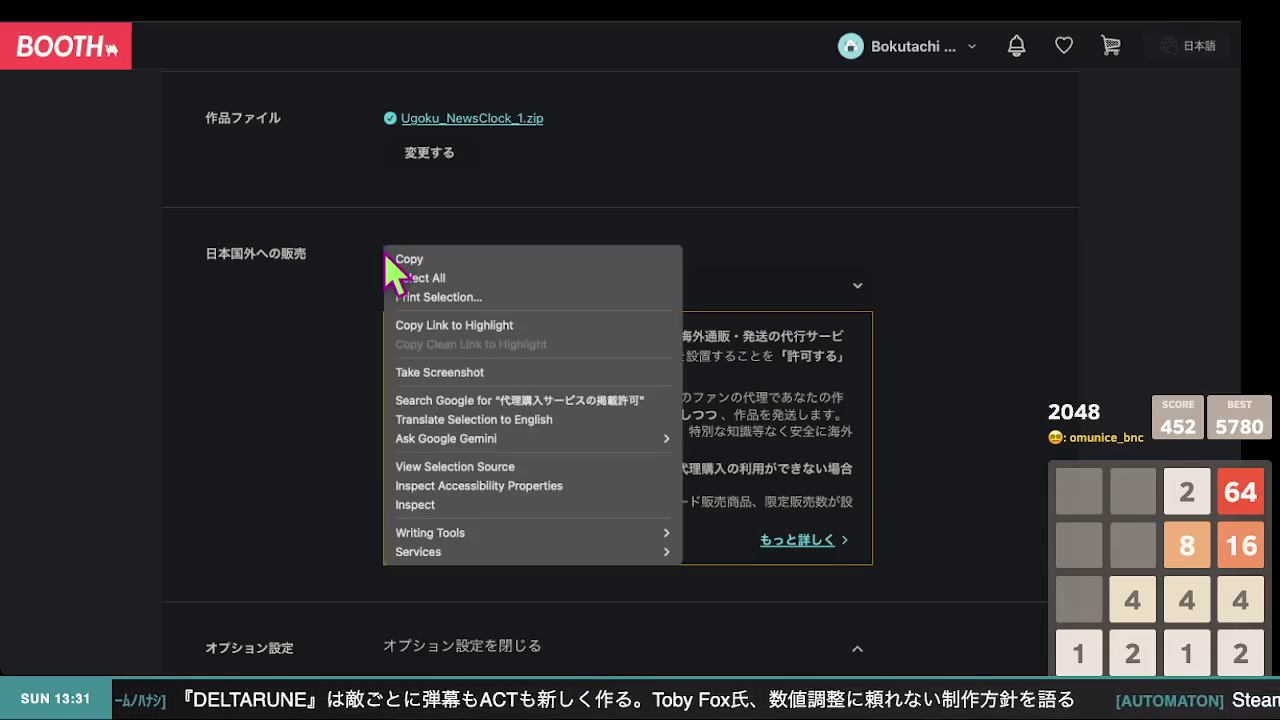
# Search Google for 代理購入サービスの掲載許可 and open BOOTH's pixiv.help article on it
pyautogui.click(481, 402)
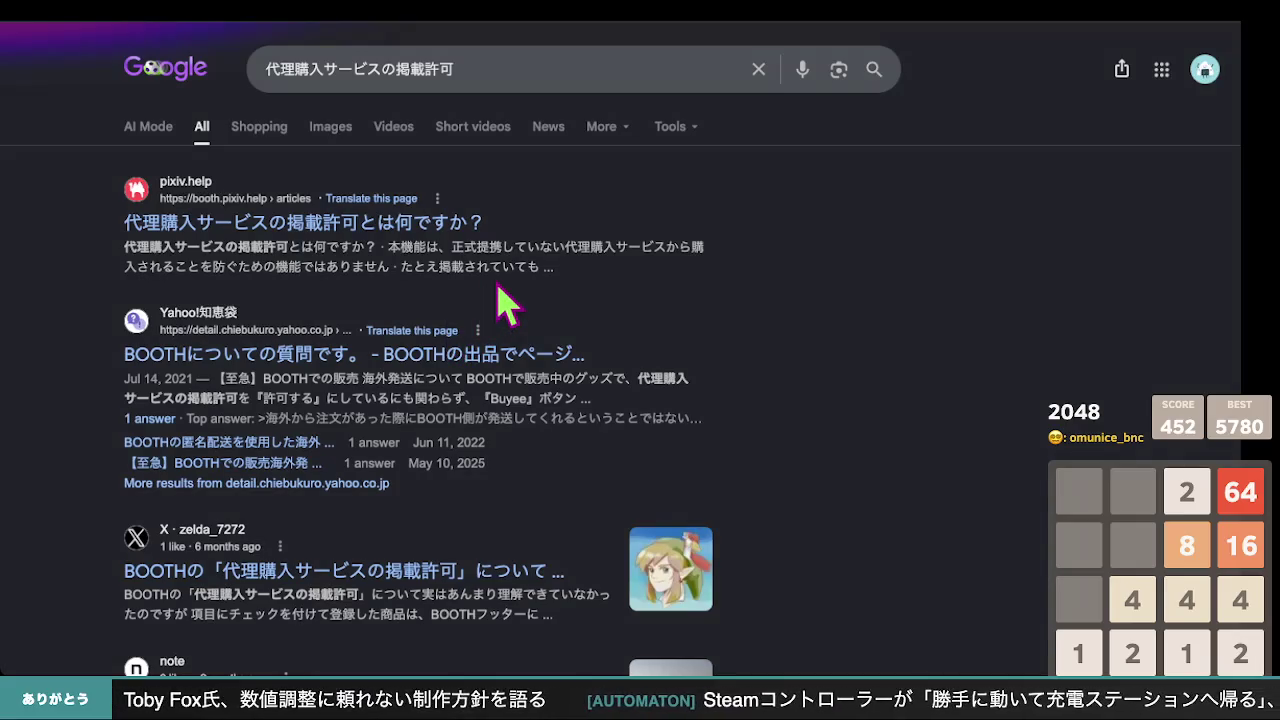
pyautogui.click(345, 240)
pyautogui.scroll(-10, 650, 375)
# Read through the proxy-purchase listing permission article and its cautions
pyautogui.scroll(-5, 650, 375)
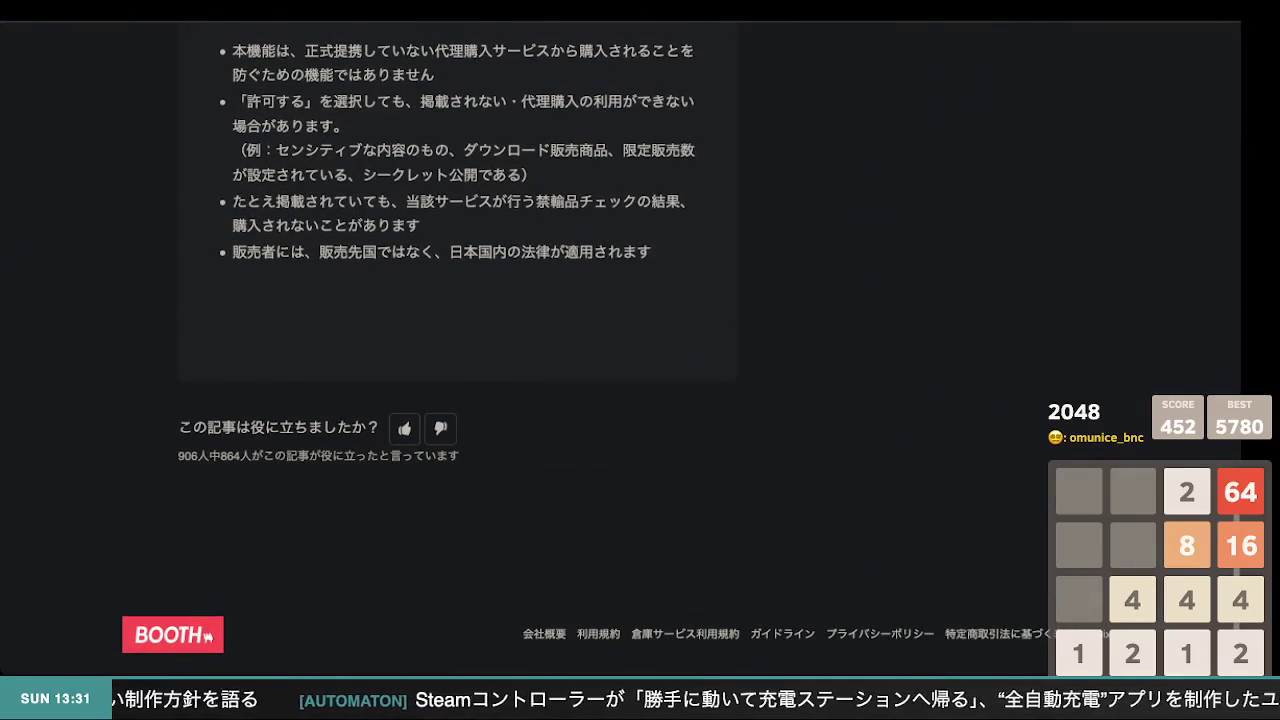
pyautogui.scroll(3, 340, 340)
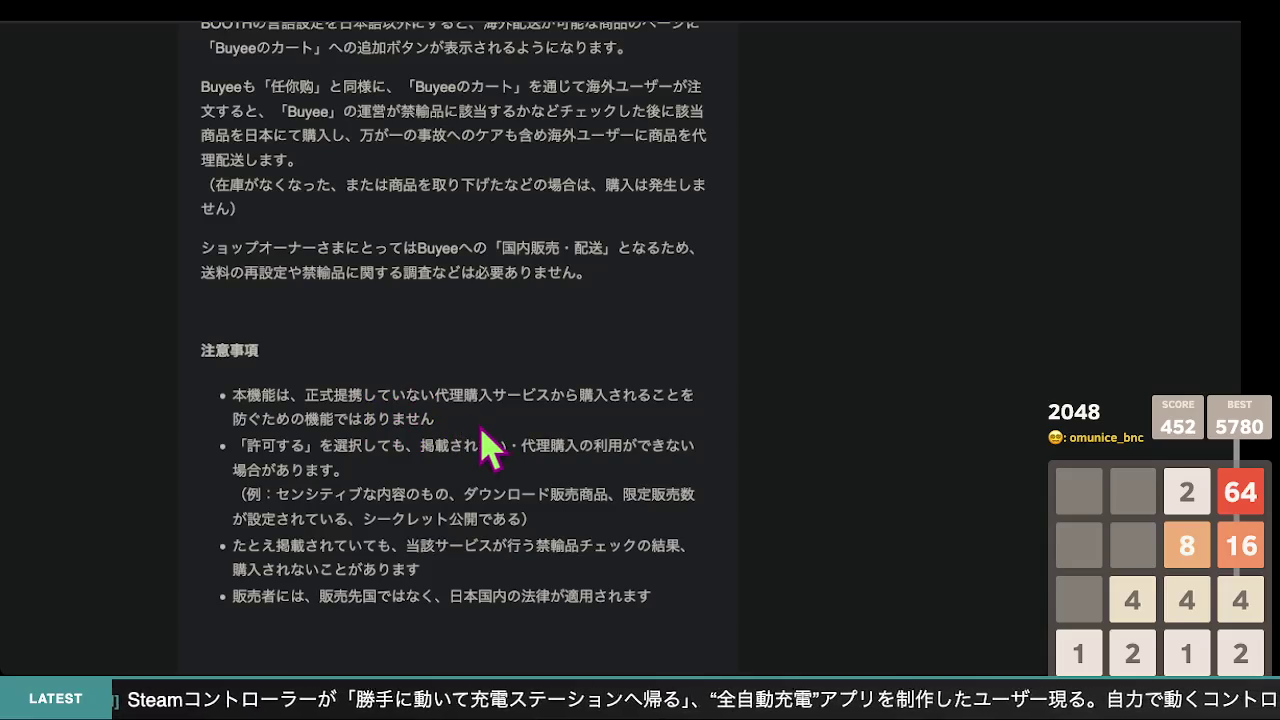
pyautogui.scroll(-1, 482, 432)
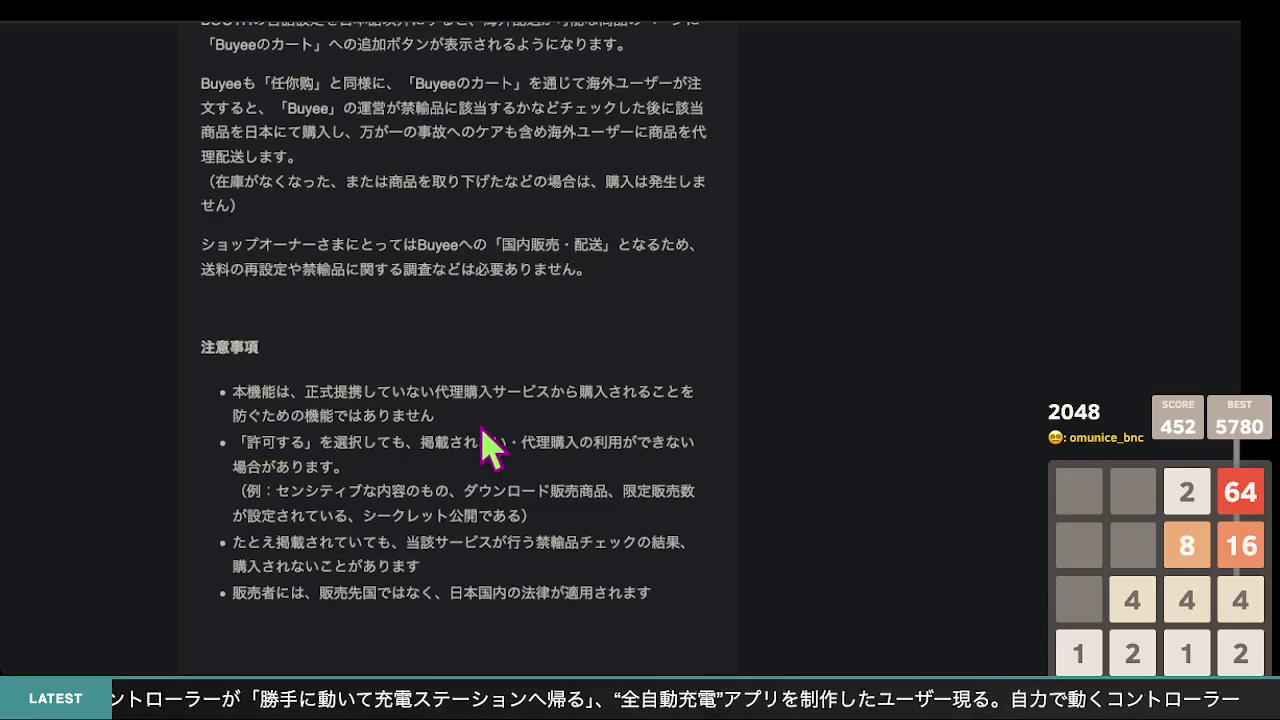
pyautogui.scroll(-1, 482, 440)
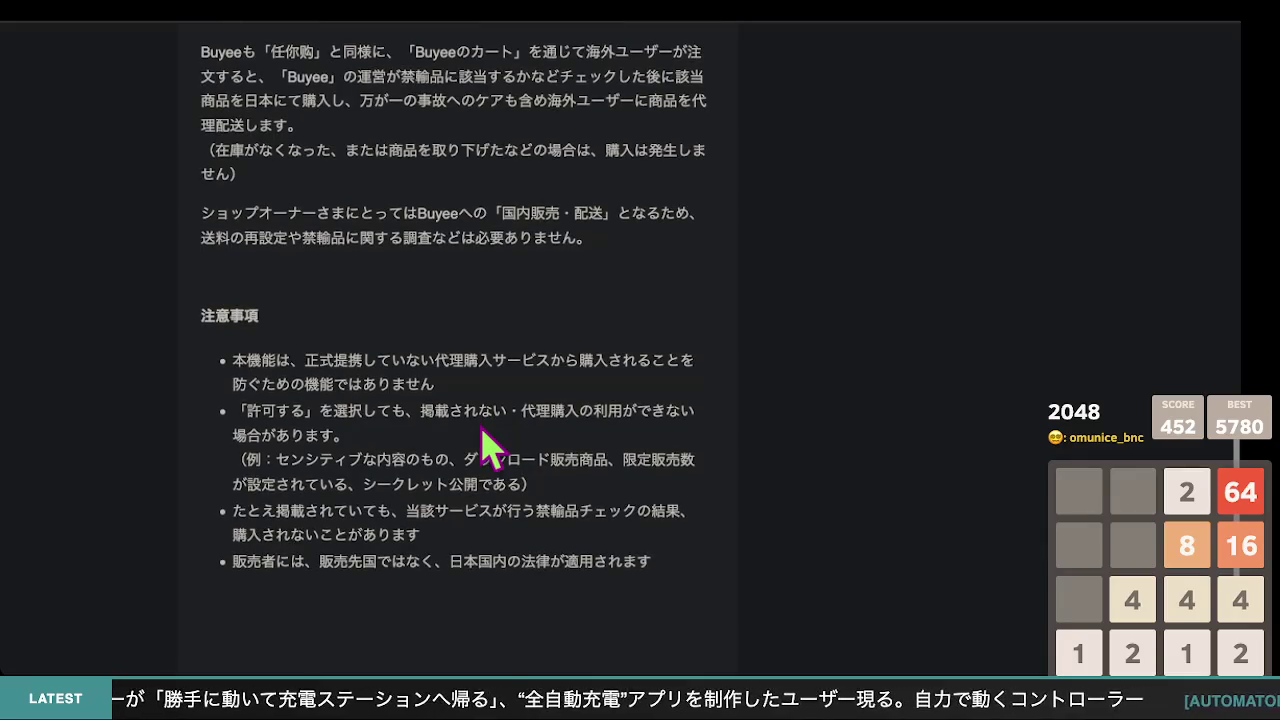
pyautogui.scroll(-1, 482, 440)
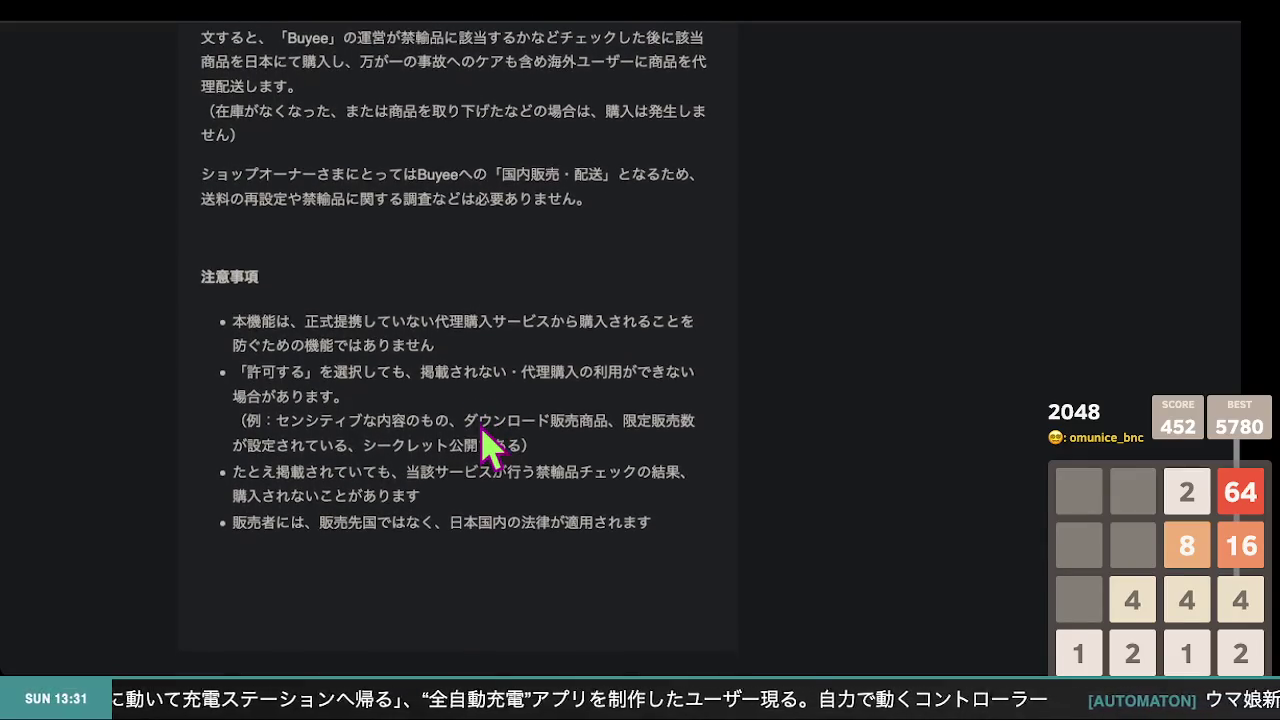
pyautogui.scroll(6, 480, 423)
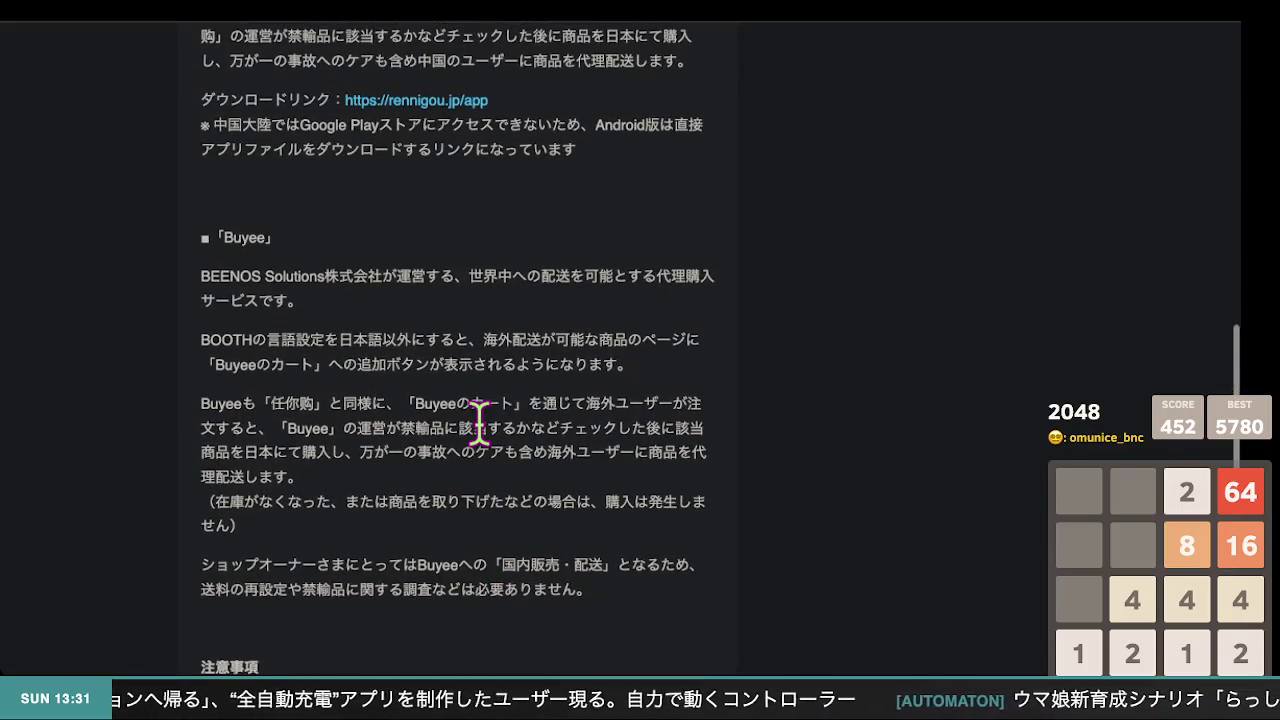
pyautogui.scroll(3, 480, 423)
pyautogui.scroll(10, 482, 442)
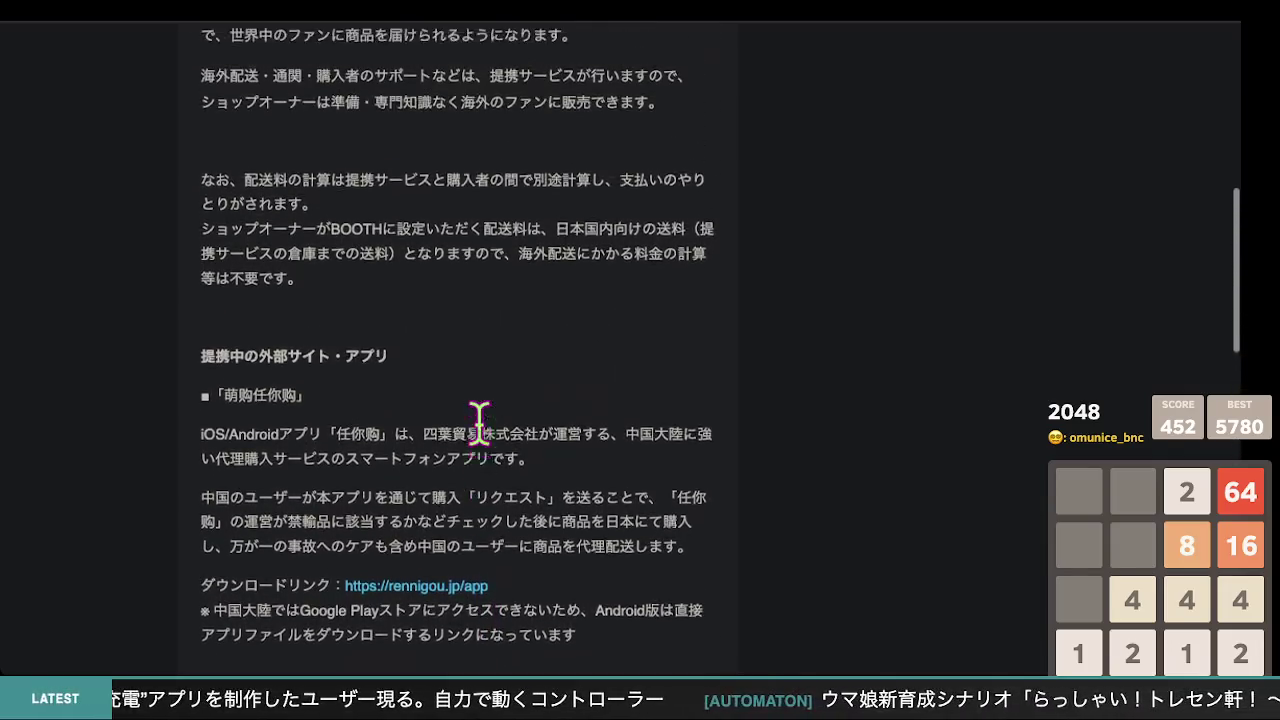
pyautogui.scroll(3, 480, 423)
pyautogui.scroll(-12, 481, 428)
pyautogui.scroll(1, 481, 446)
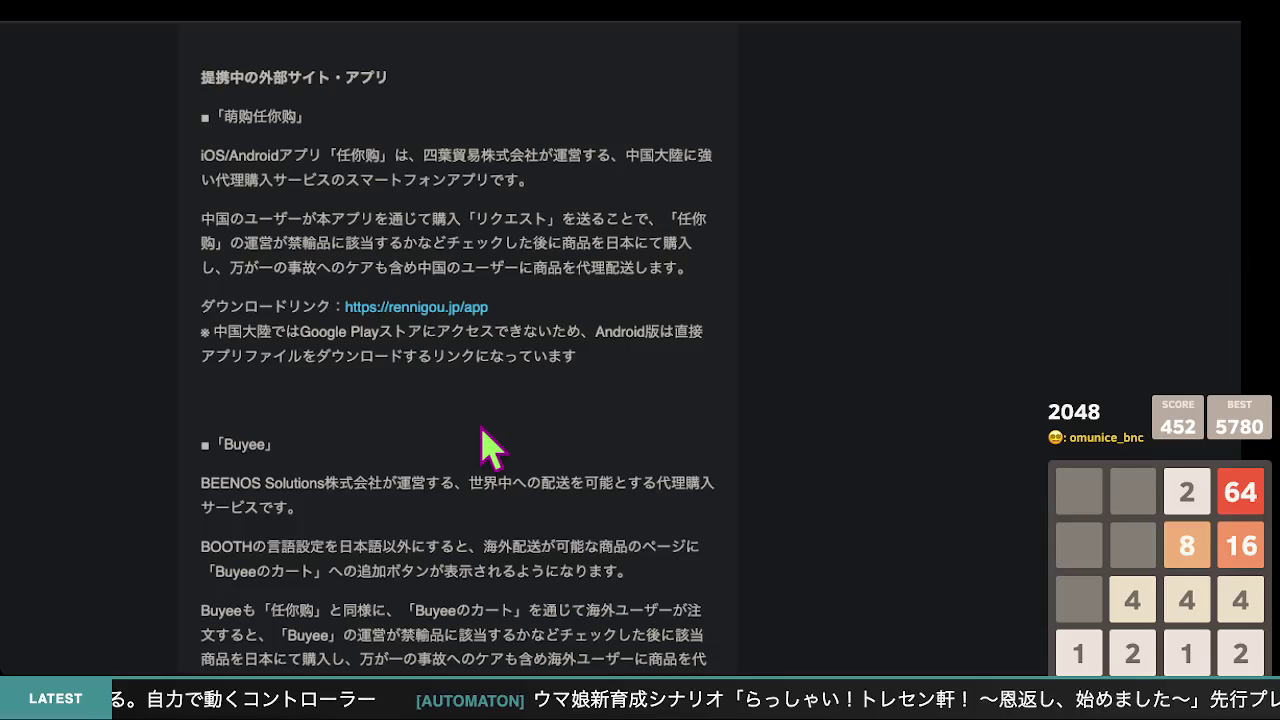
# Highlight the 任你购 paragraphs, then return to the news-clock item's edit tab
pyautogui.moveTo(258, 218); pyautogui.dragTo(264, 246)
pyautogui.click(267, 296)
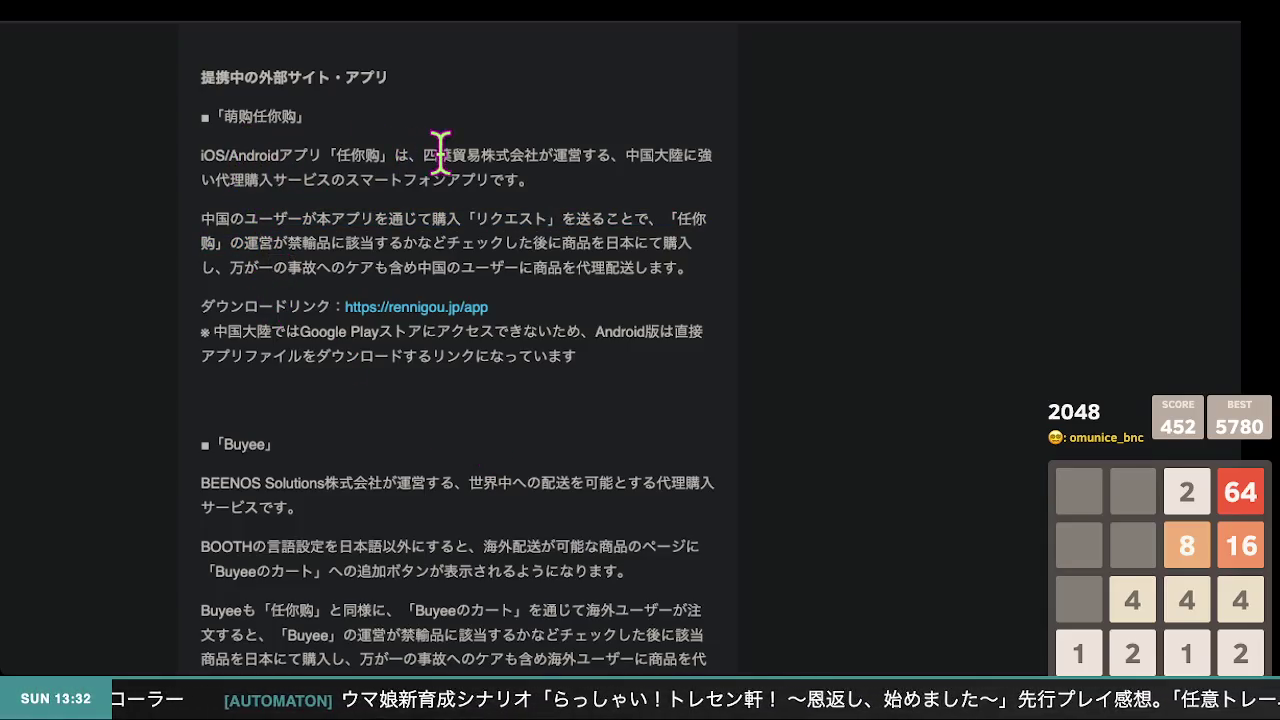
pyautogui.scroll(-1, 565, 186)
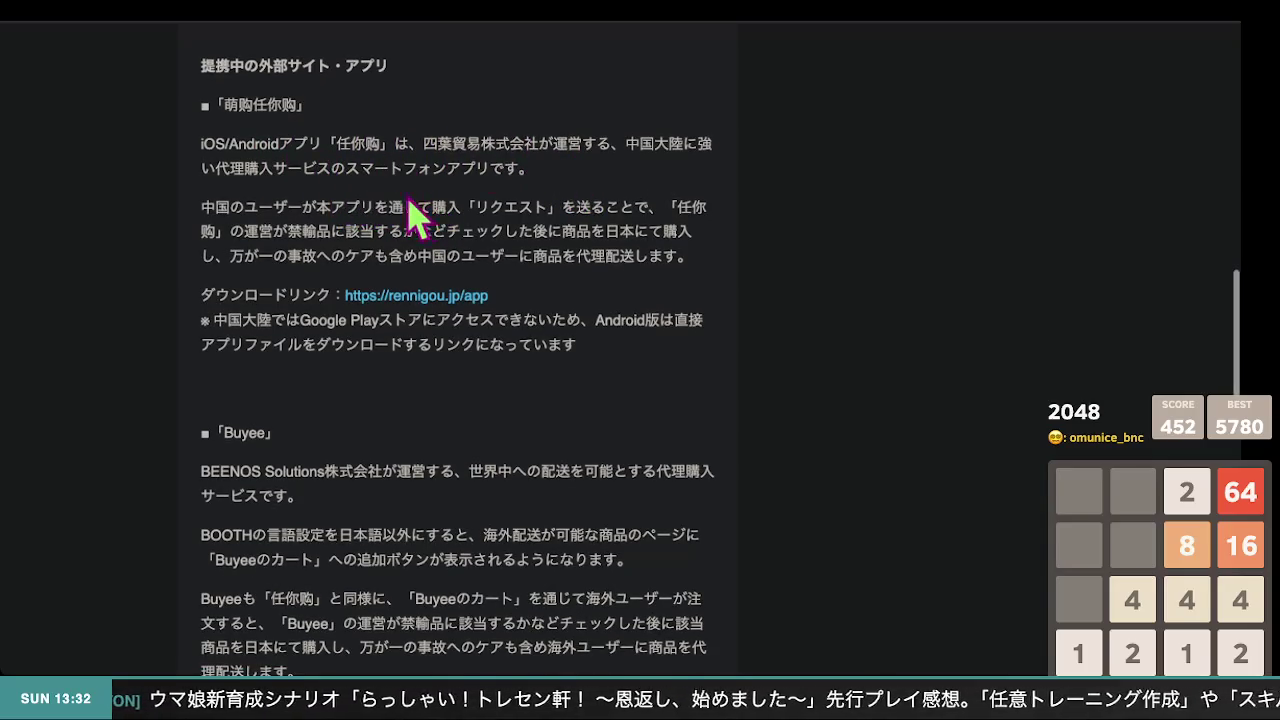
pyautogui.moveTo(362, 197); pyautogui.dragTo(560, 275)
pyautogui.hotkey('ctrl', 'Tab')
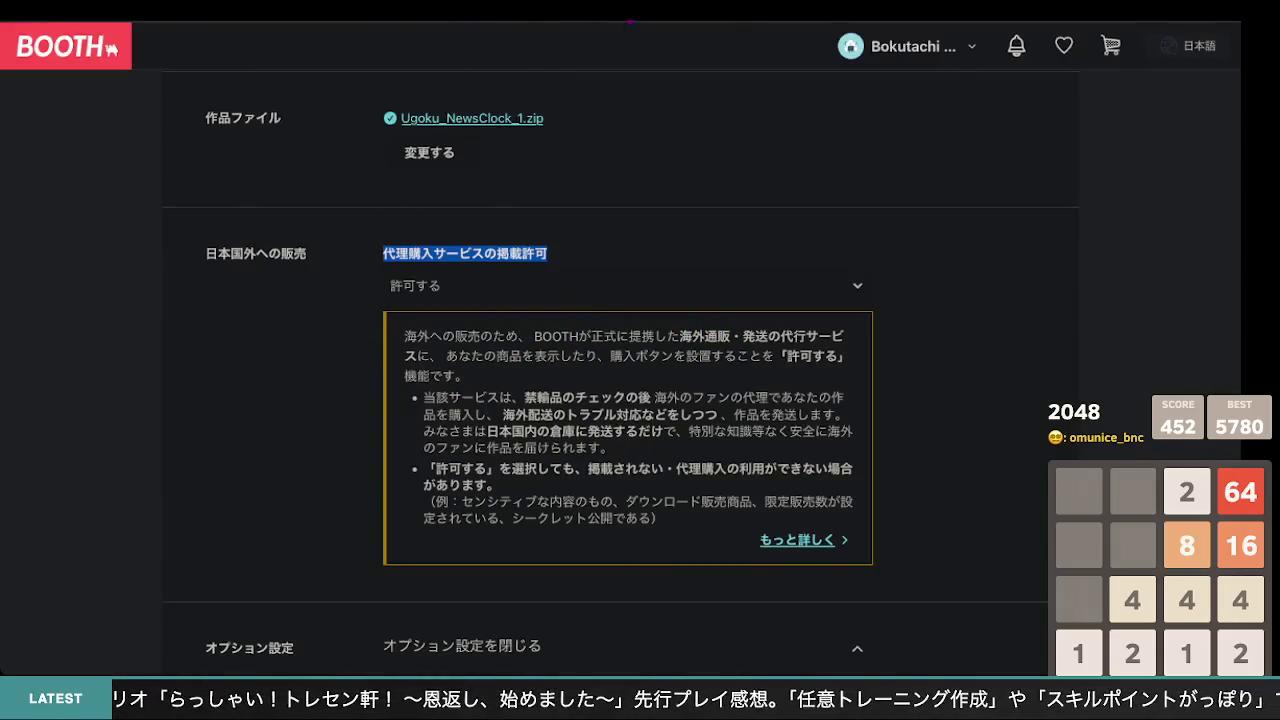
pyautogui.hotkey('ctrl', 'Tab')
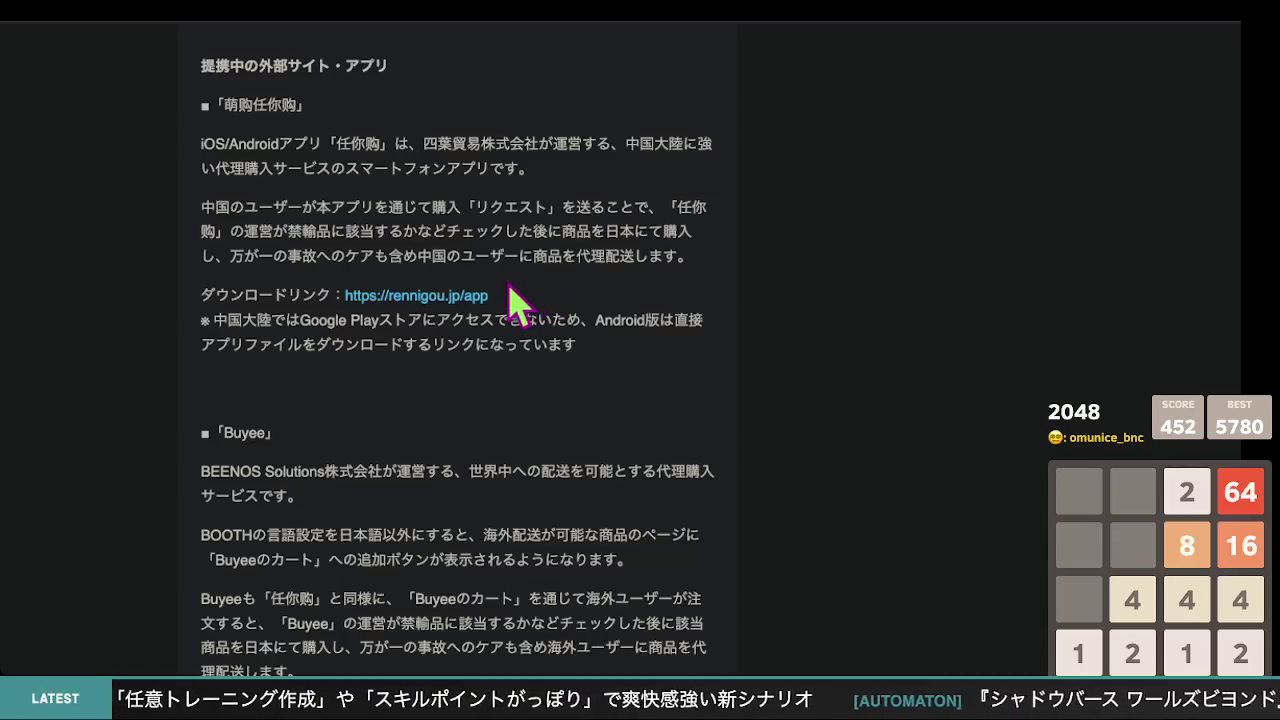
pyautogui.scroll(1, 517, 282)
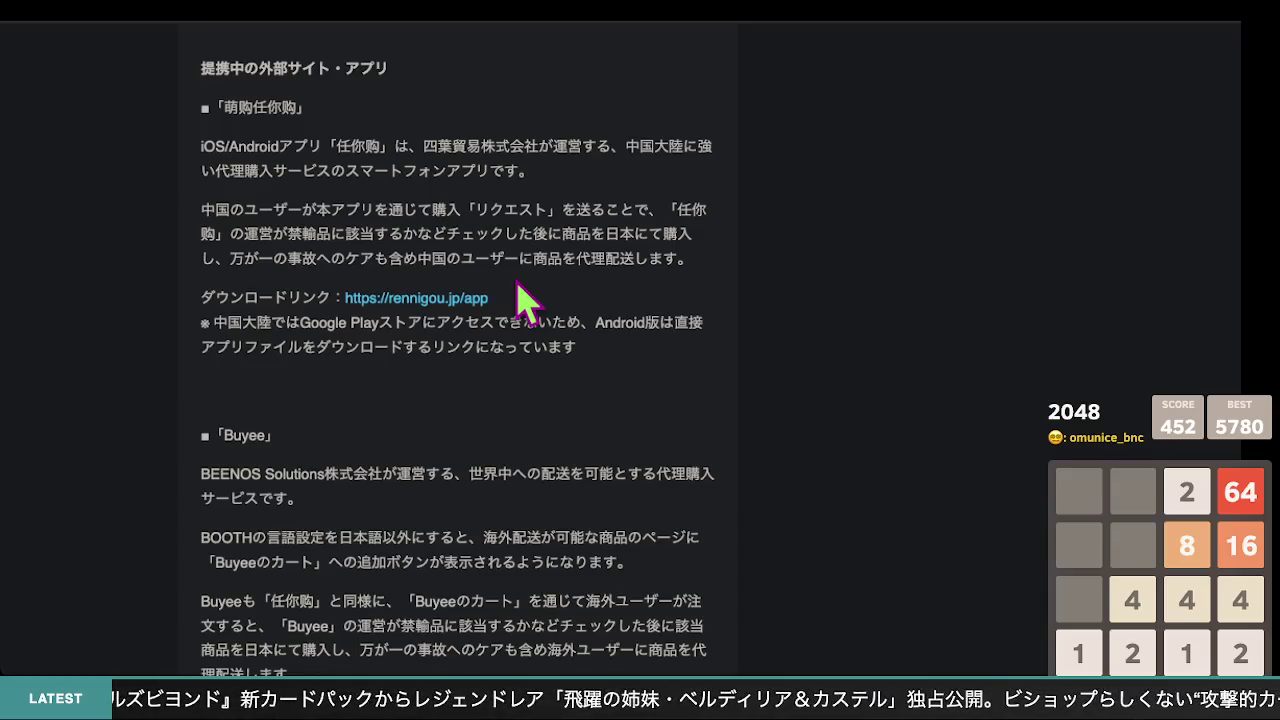
pyautogui.scroll(-5, 522, 296)
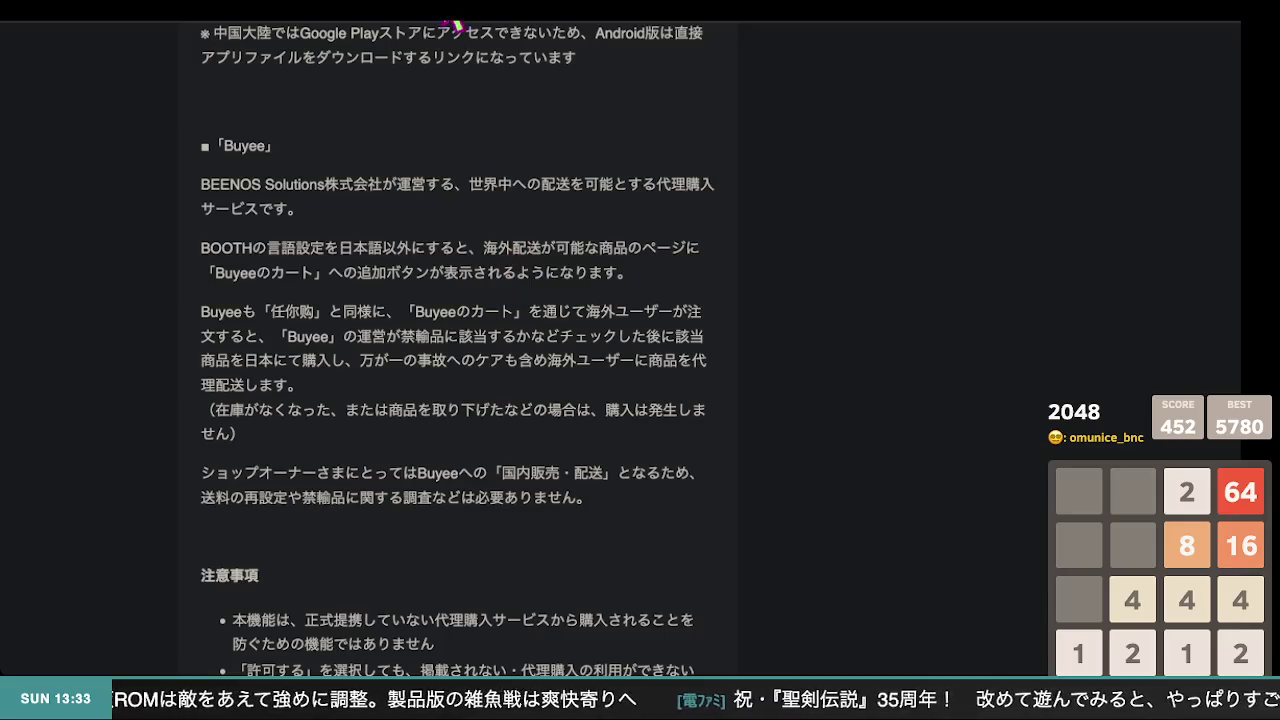
pyautogui.hotkey('ctrl', 'w')
pyautogui.scroll(-5, 640, 350)
pyautogui.scroll(4, 645, 378)
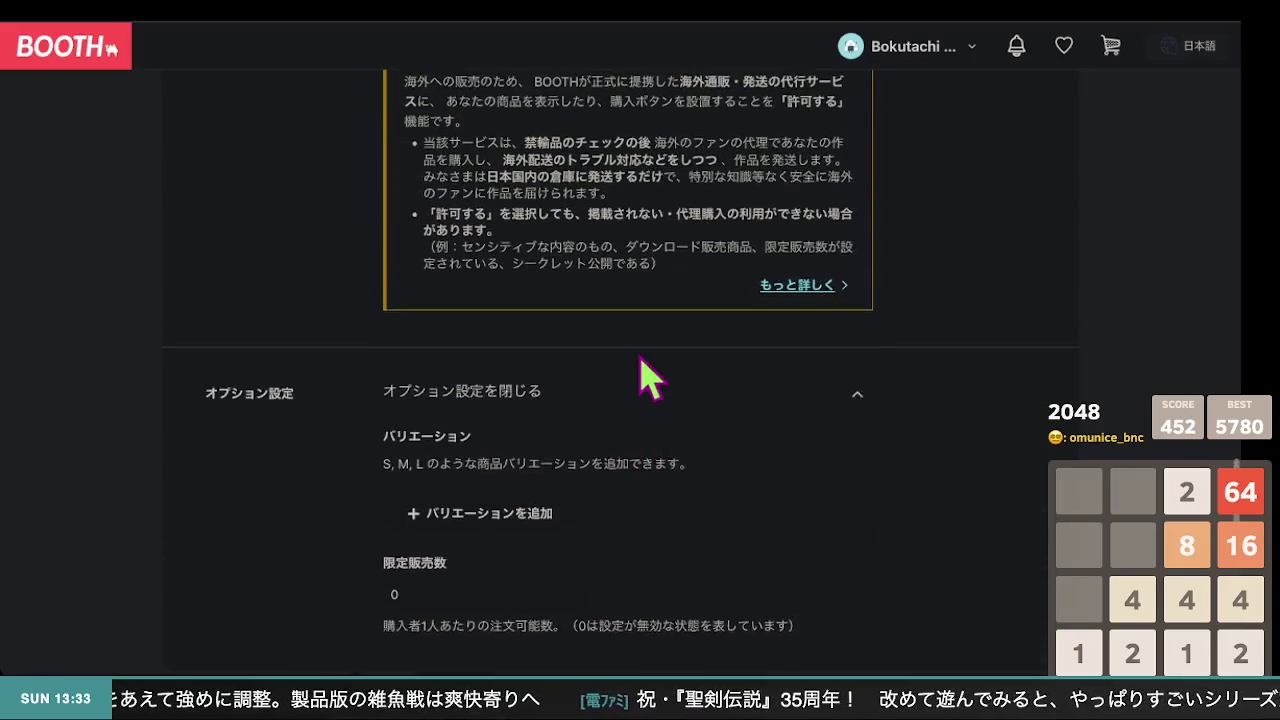
pyautogui.click(545, 198)
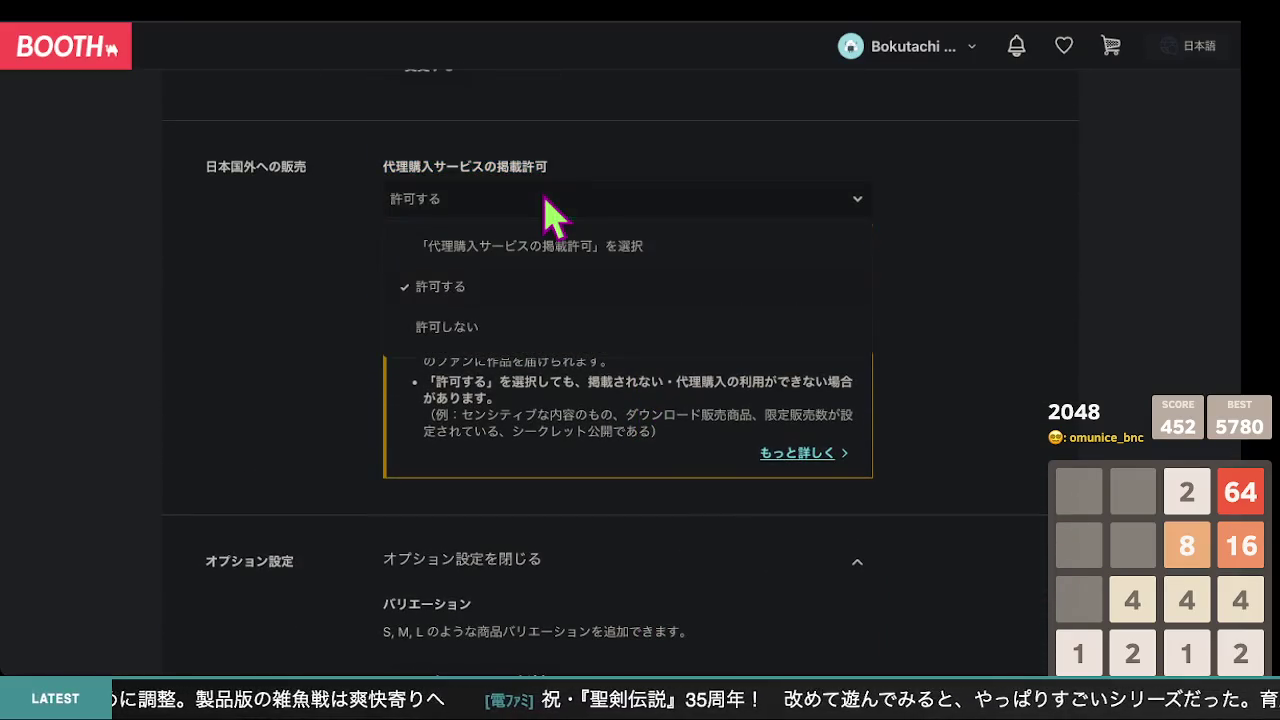
pyautogui.click(491, 288)
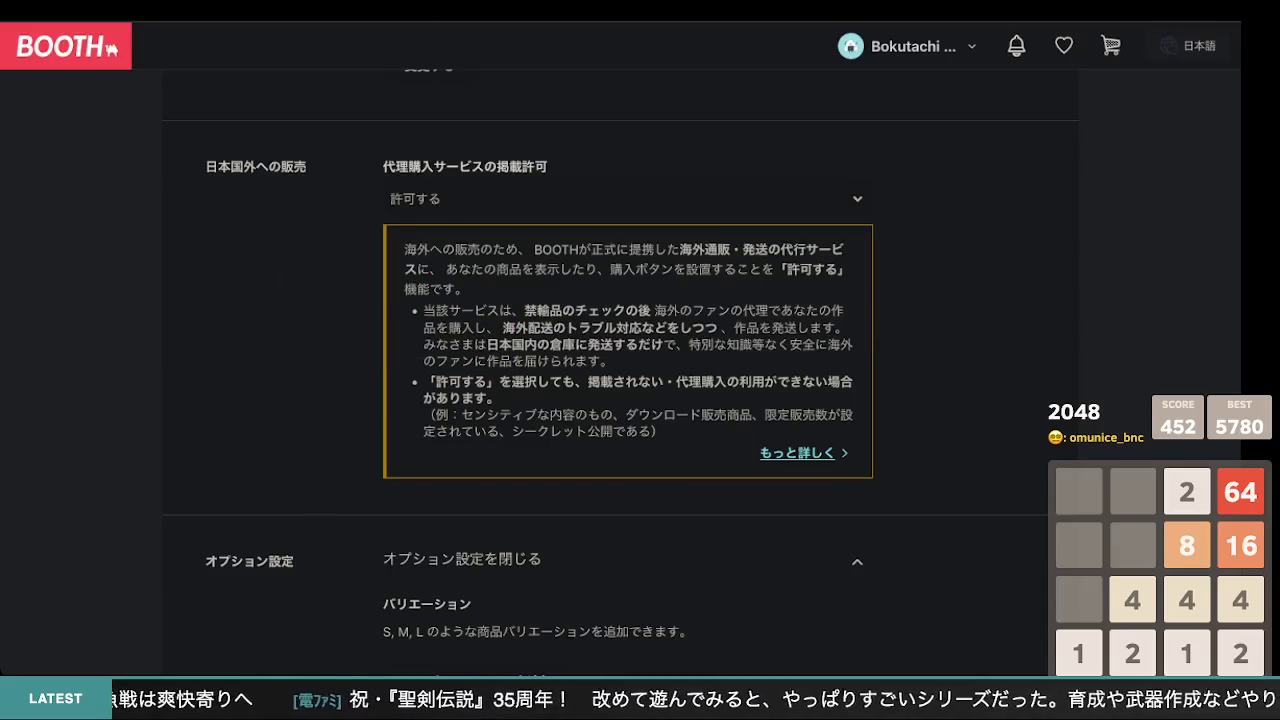
pyautogui.click(404, 68)
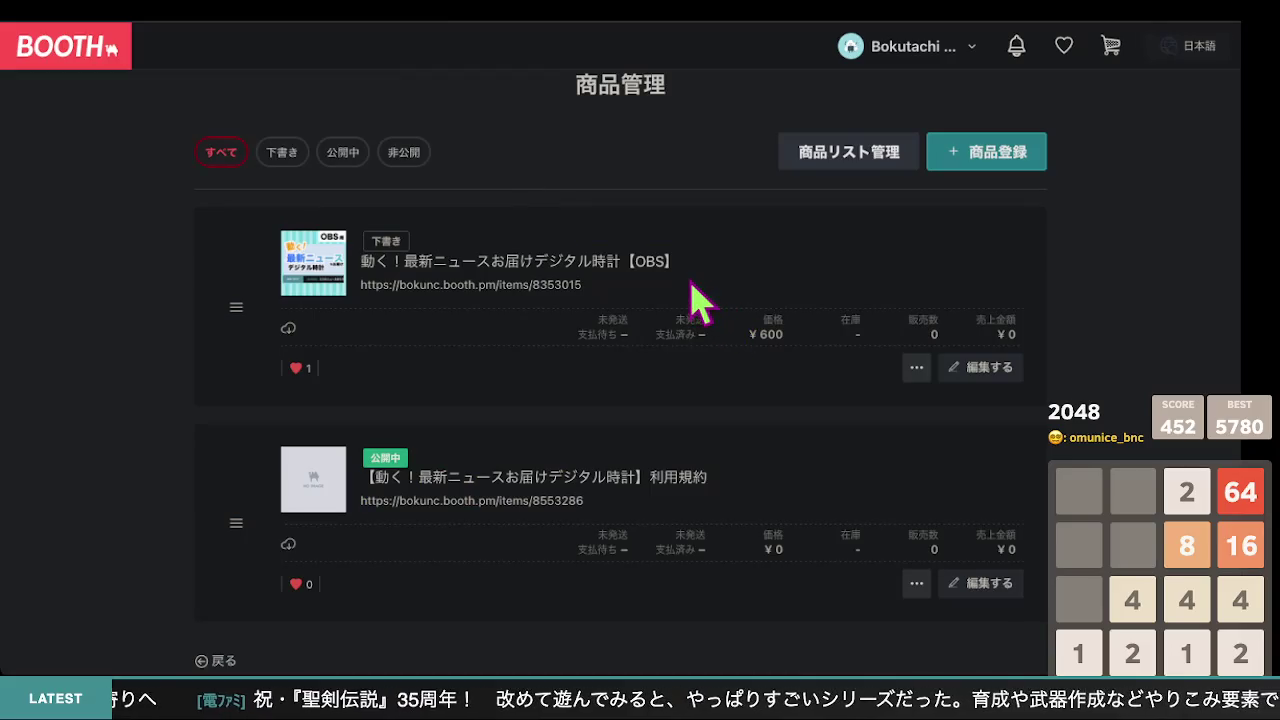
pyautogui.doubleClick(308, 584)
pyautogui.hotkey('alt', 'Left')
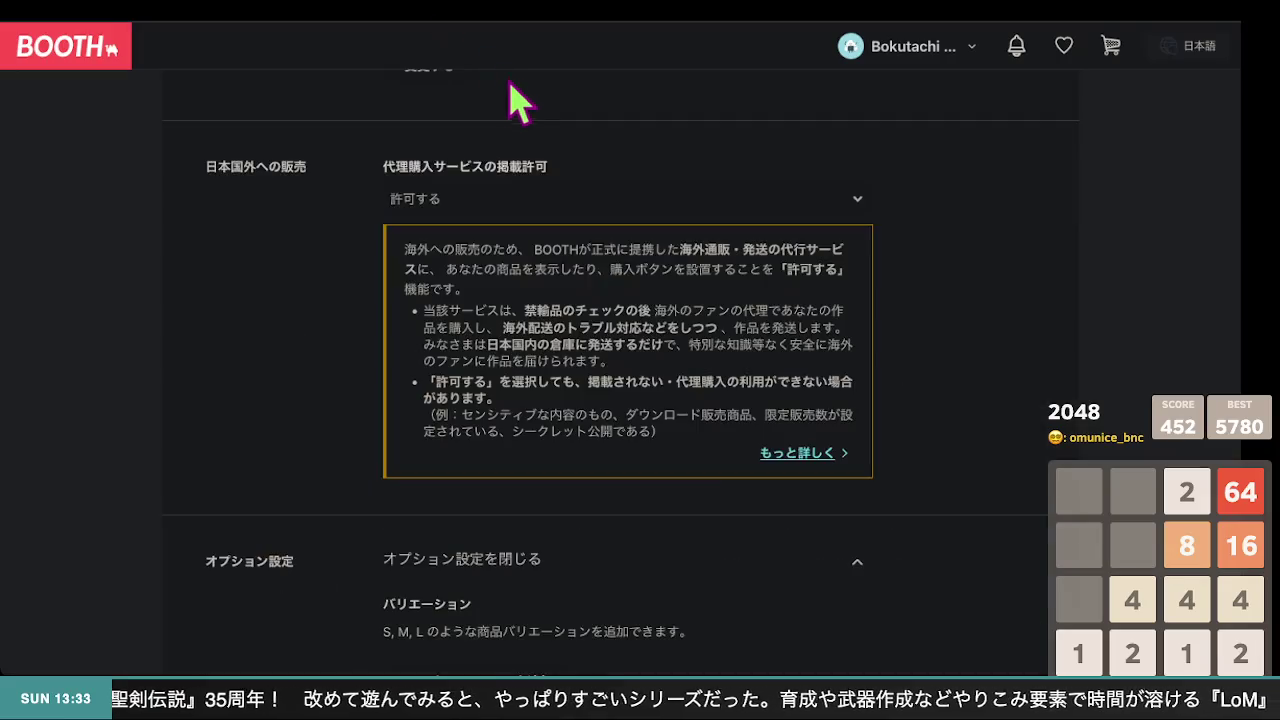
pyautogui.scroll(-3, 310, 300)
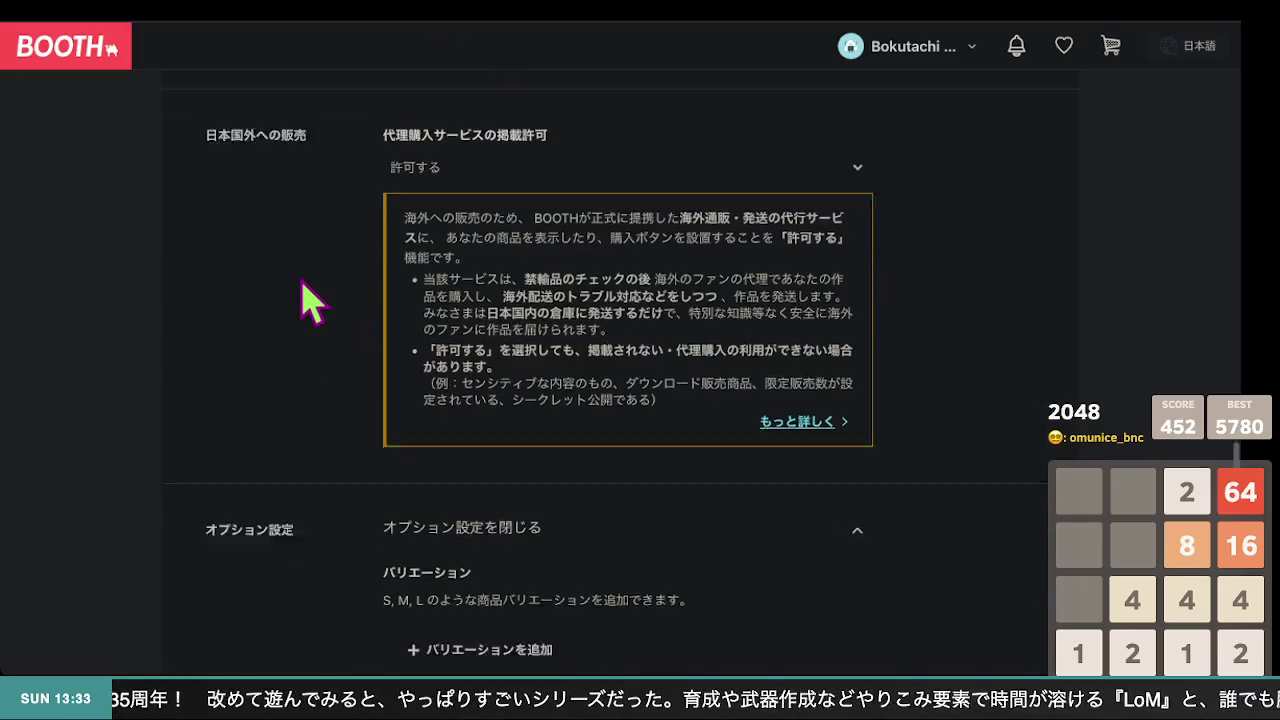
pyautogui.scroll(-4, 310, 300)
pyautogui.scroll(-4, 303, 285)
pyautogui.scroll(3, 303, 285)
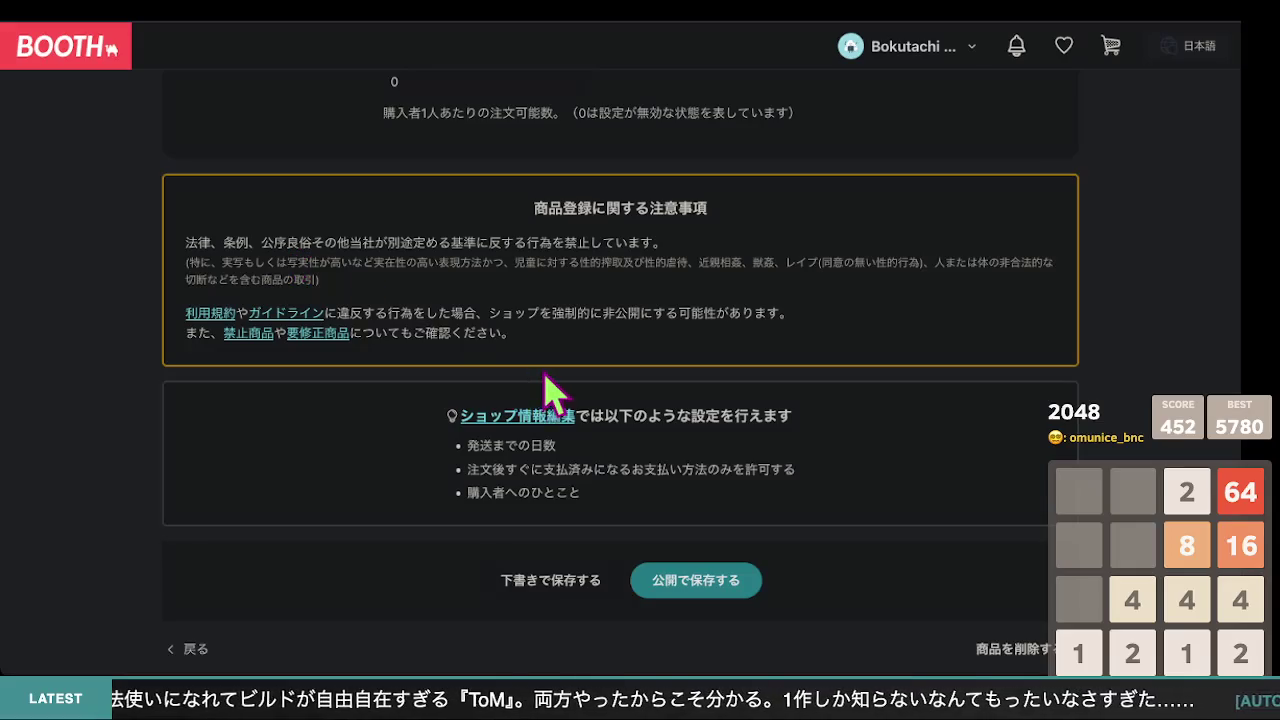
pyautogui.scroll(10, 551, 390)
pyautogui.scroll(4, 551, 390)
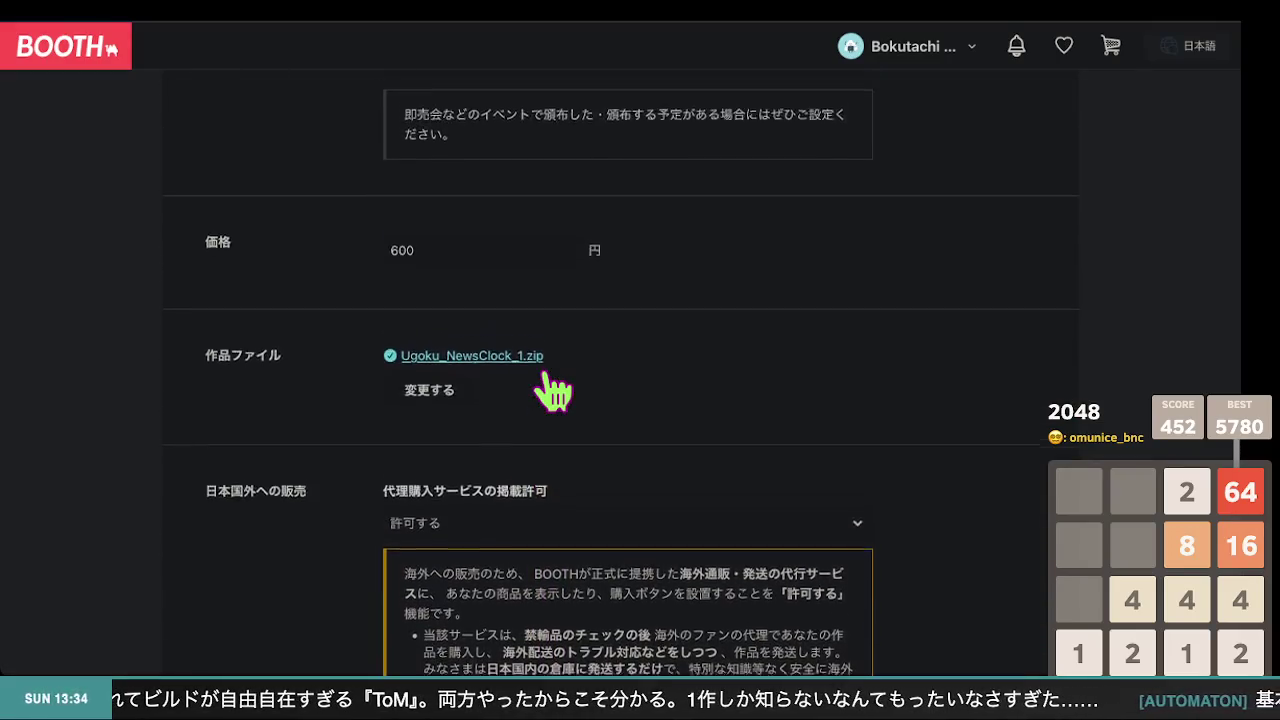
pyautogui.scroll(-2, 550, 390)
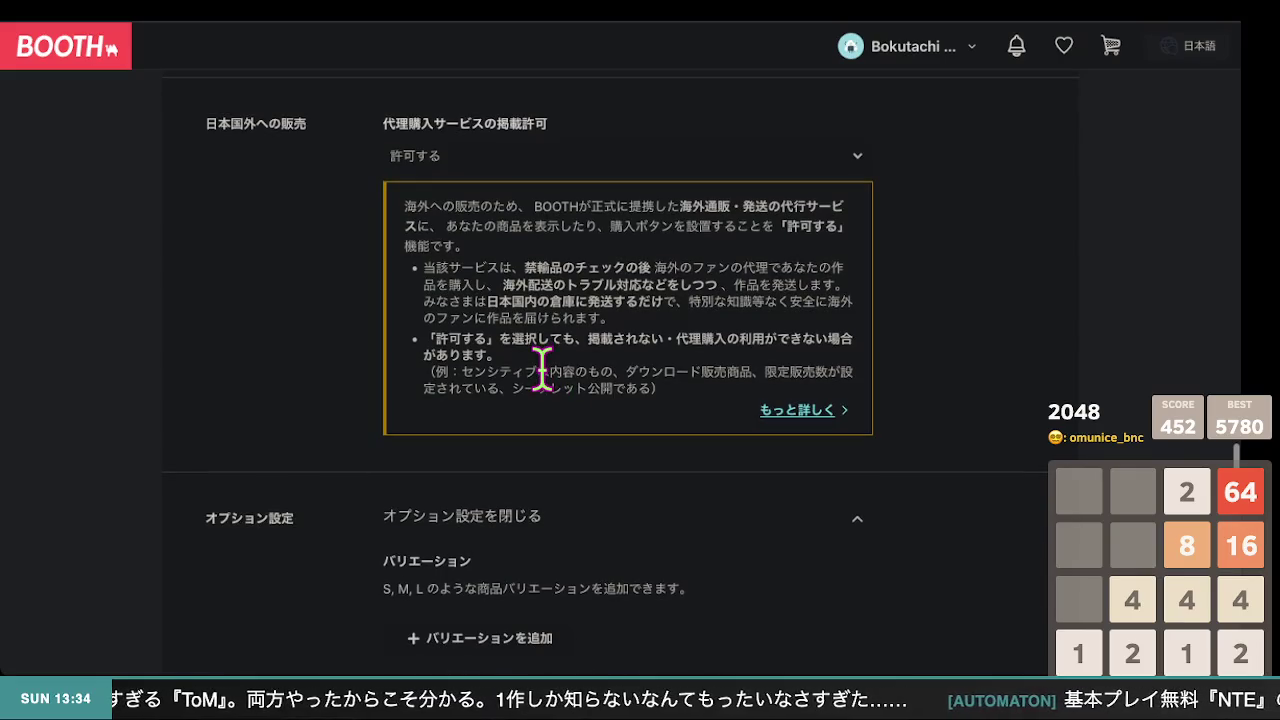
pyautogui.scroll(-1, 541, 370)
pyautogui.scroll(-15, 541, 368)
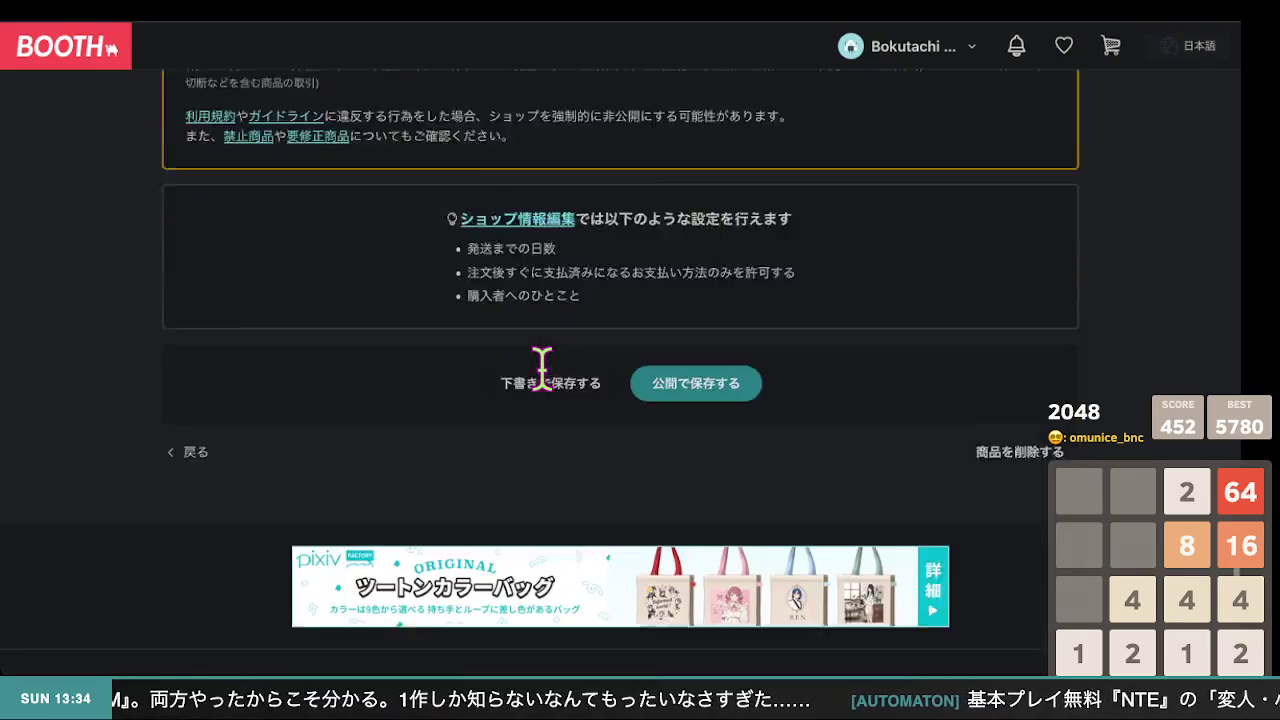
pyautogui.scroll(2, 640, 388)
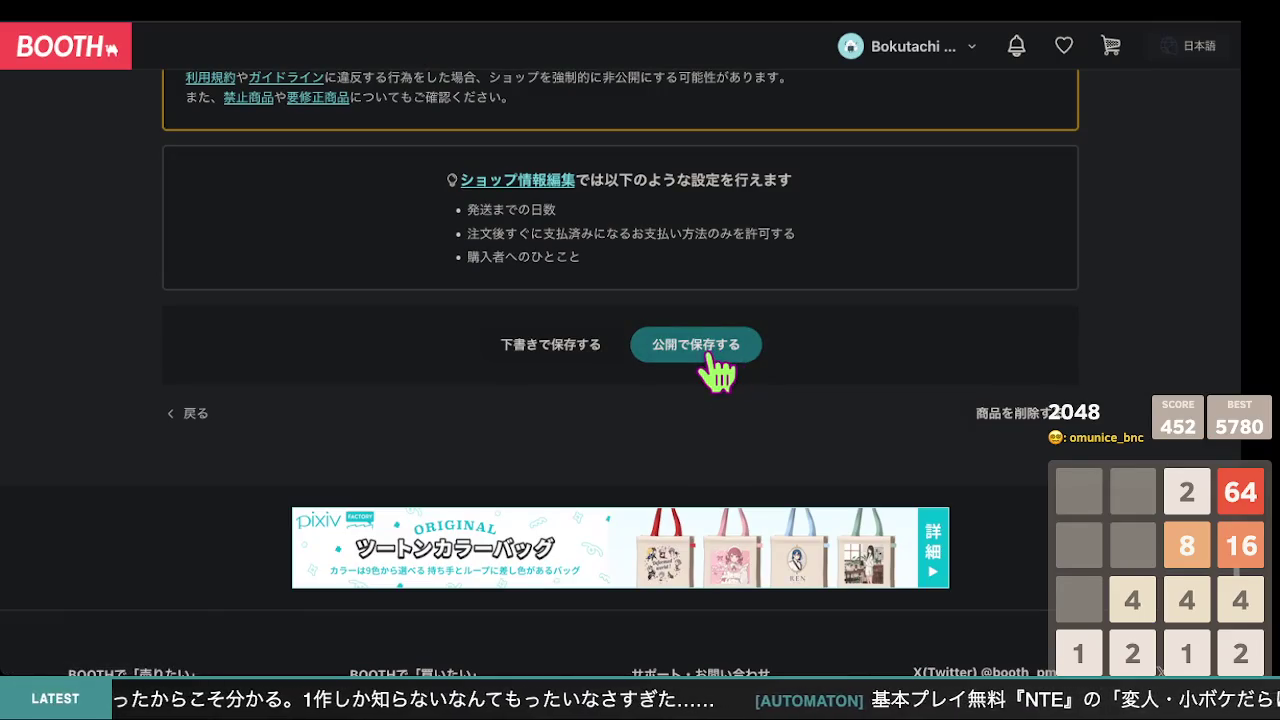
pyautogui.scroll(10, 712, 365)
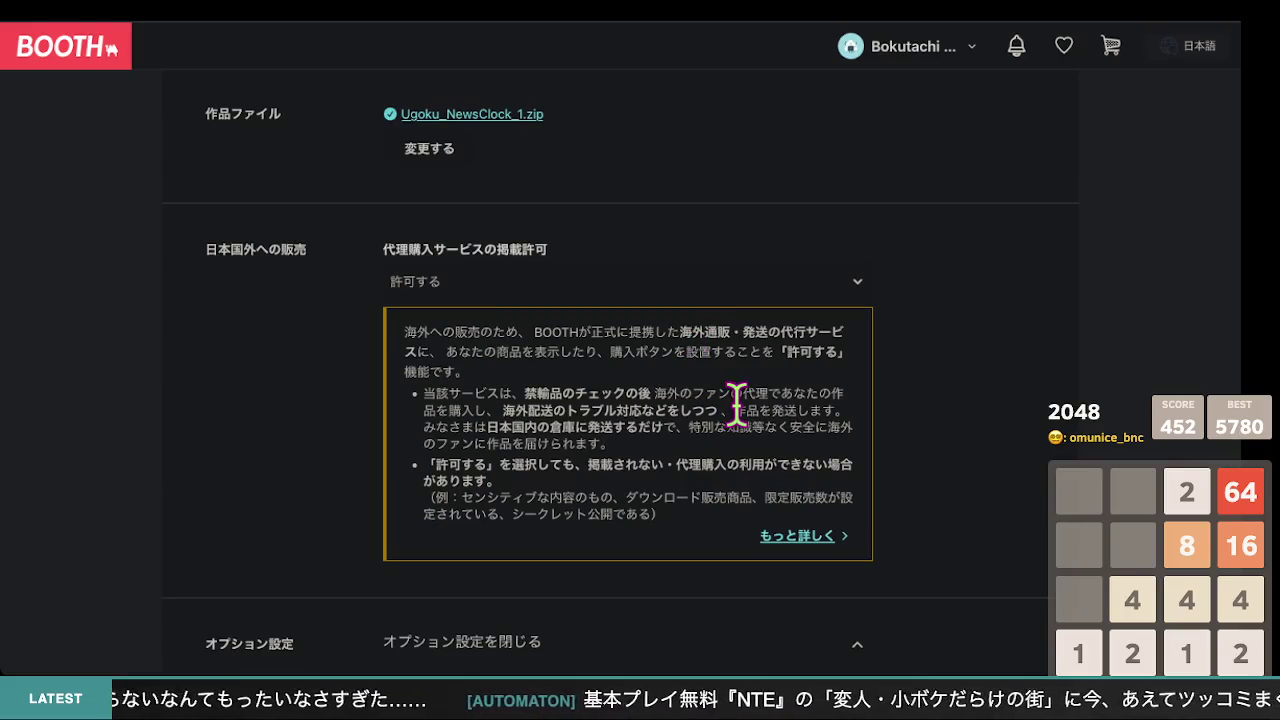
pyautogui.scroll(-1, 737, 403)
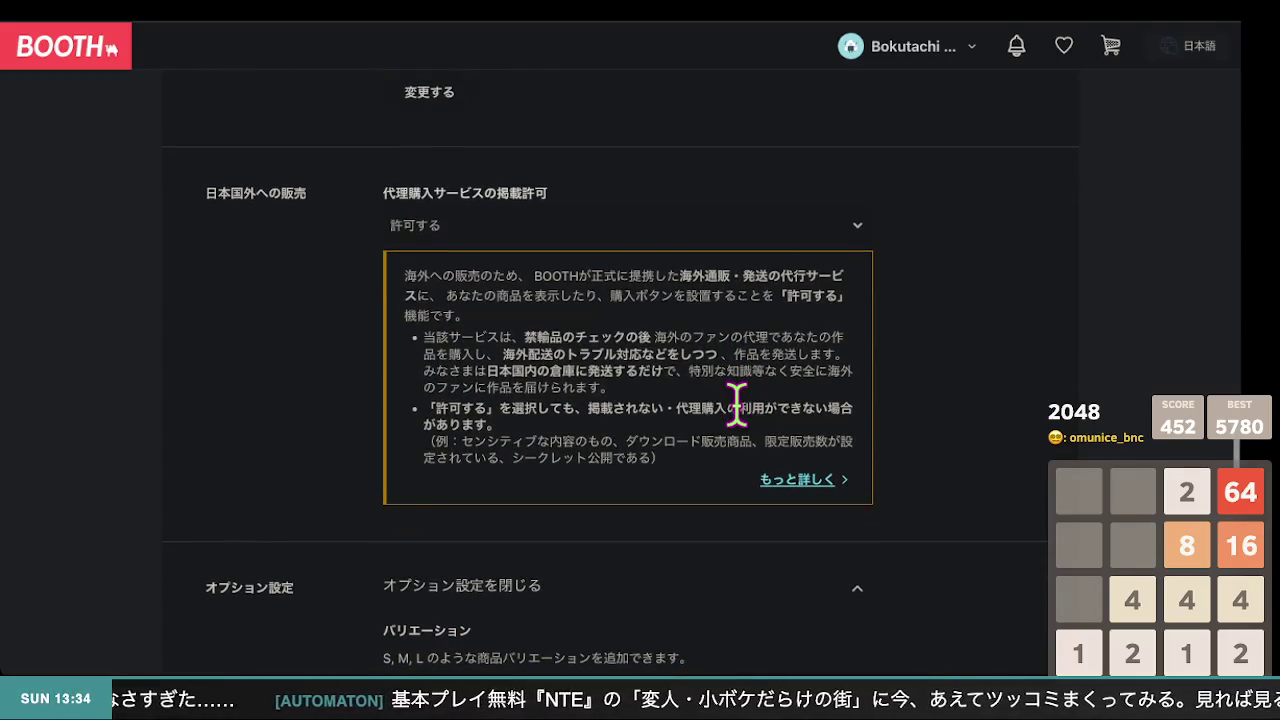
pyautogui.scroll(-10, 737, 403)
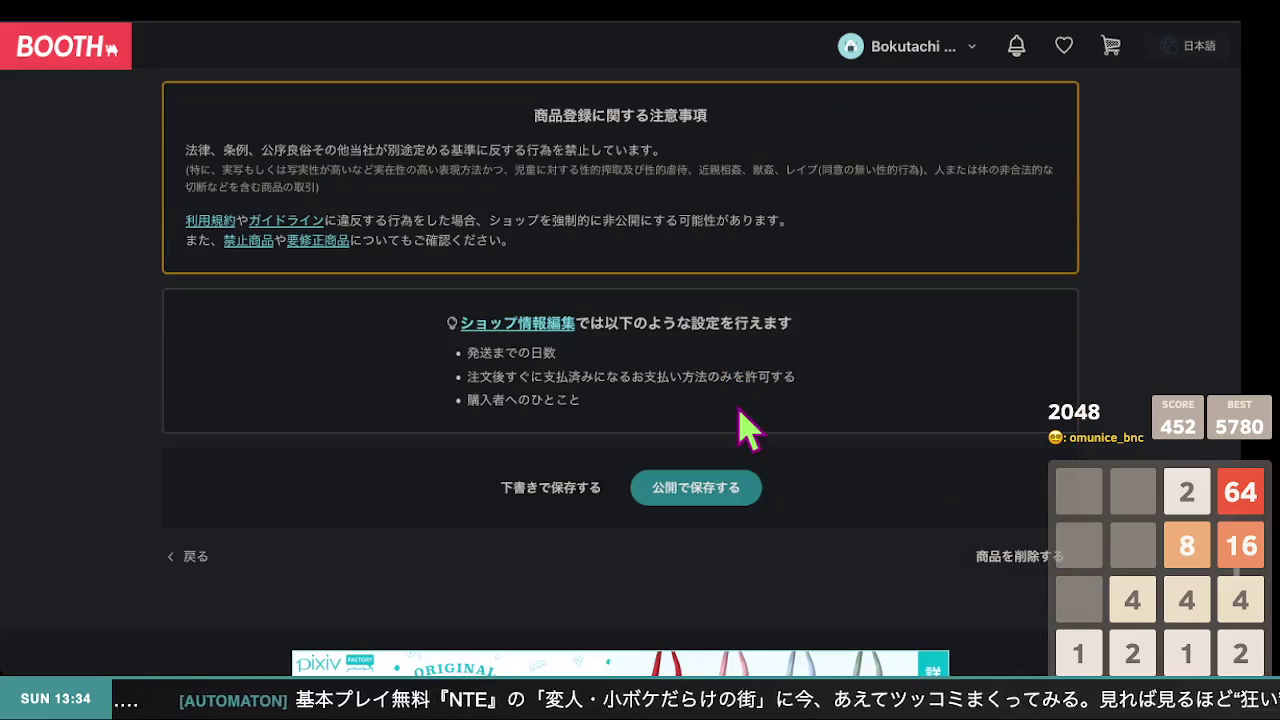
pyautogui.click(716, 492)
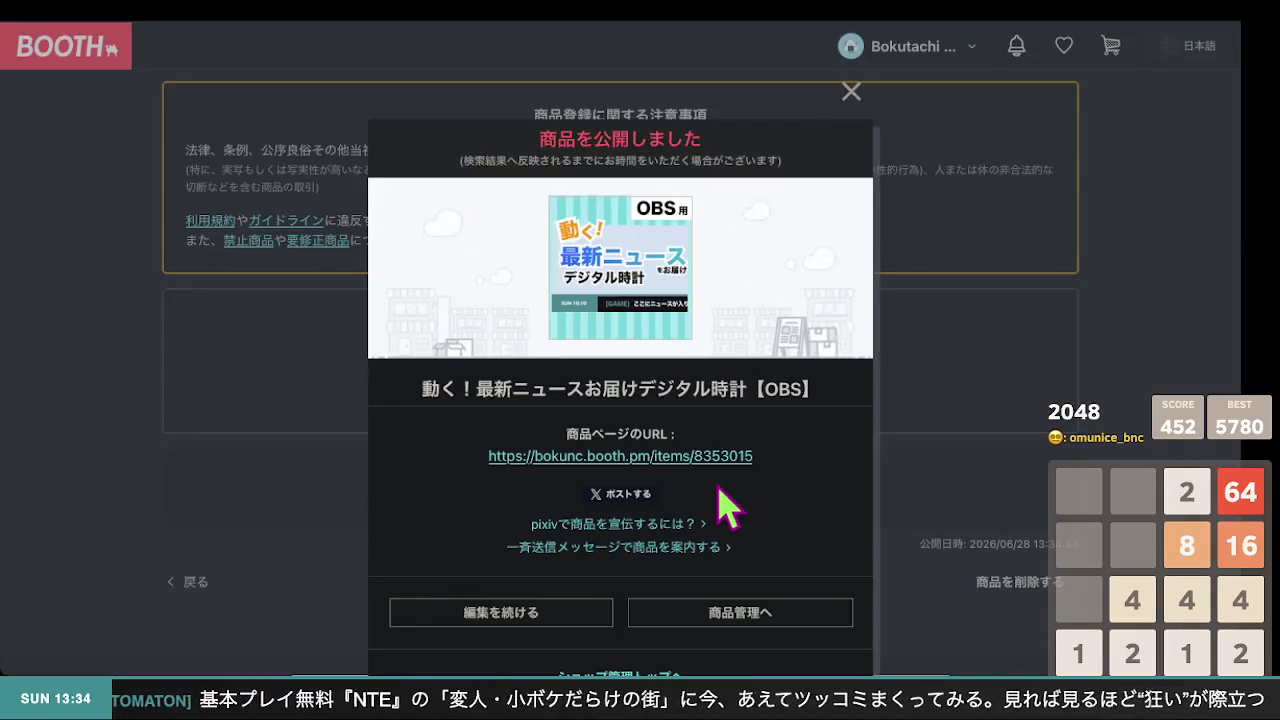
# Scroll the news-clock item's edit page down to the 公開で保存する button
pyautogui.scroll(-2, 710, 492)
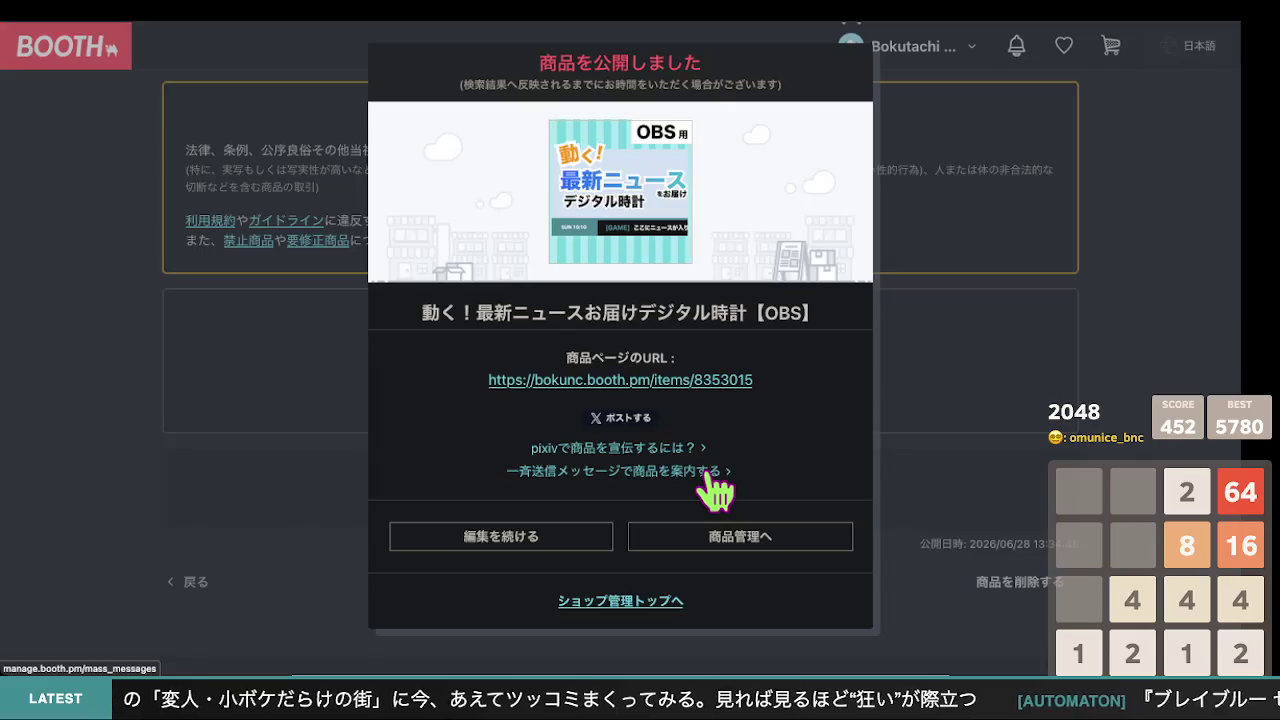
pyautogui.scroll(2, 690, 445)
pyautogui.scroll(-2, 663, 440)
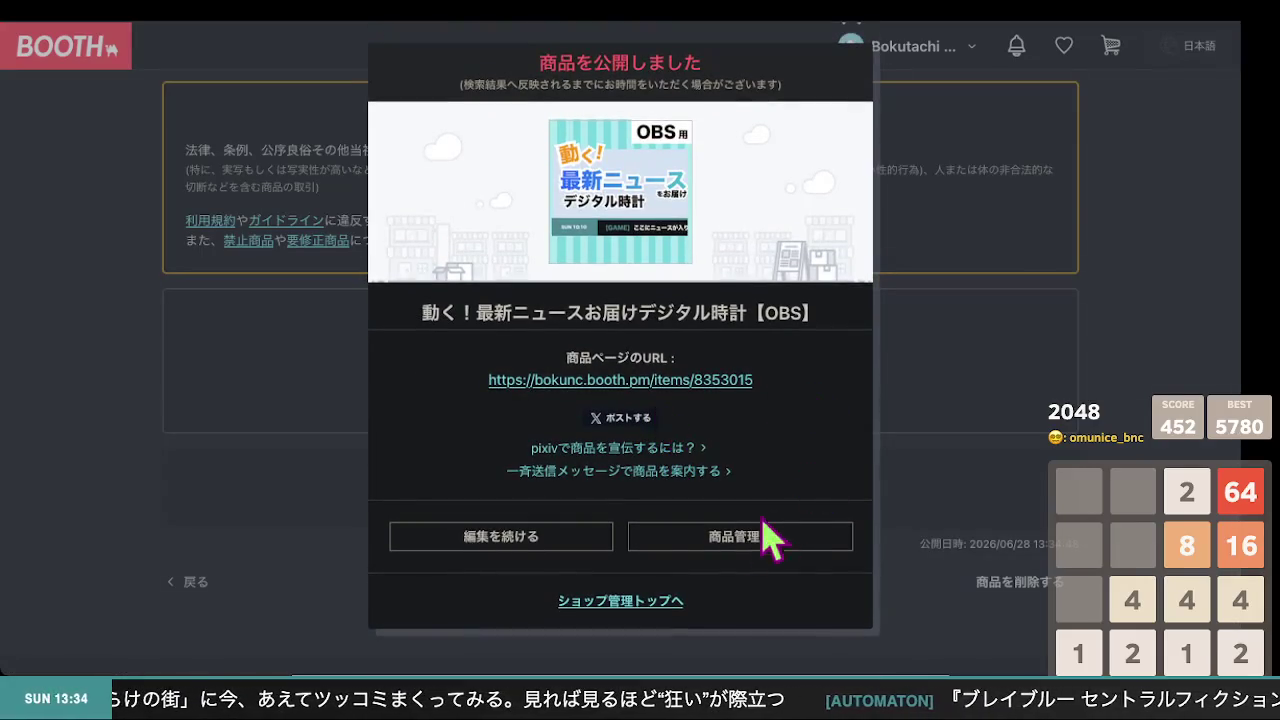
# Close the 商品を公開しました confirmation and scroll to the オプション設定 section
pyautogui.click(1048, 410)
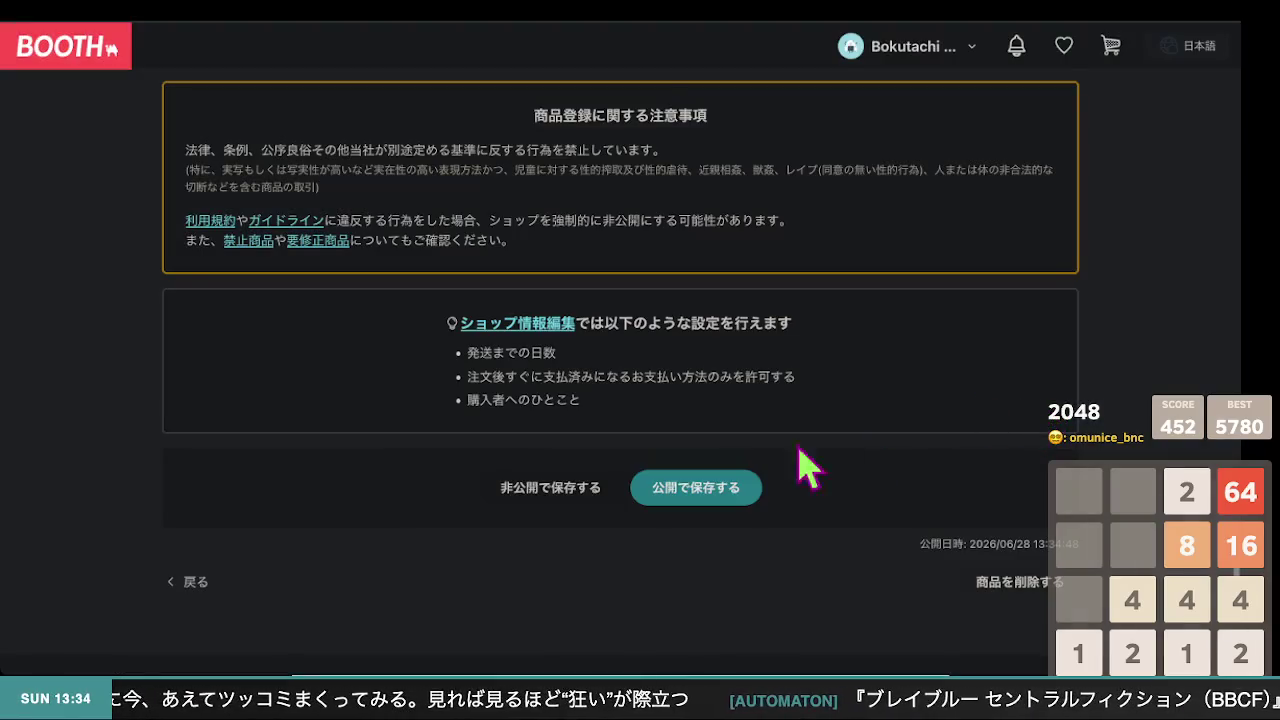
pyautogui.scroll(1, 515, 510)
pyautogui.scroll(12, 537, 492)
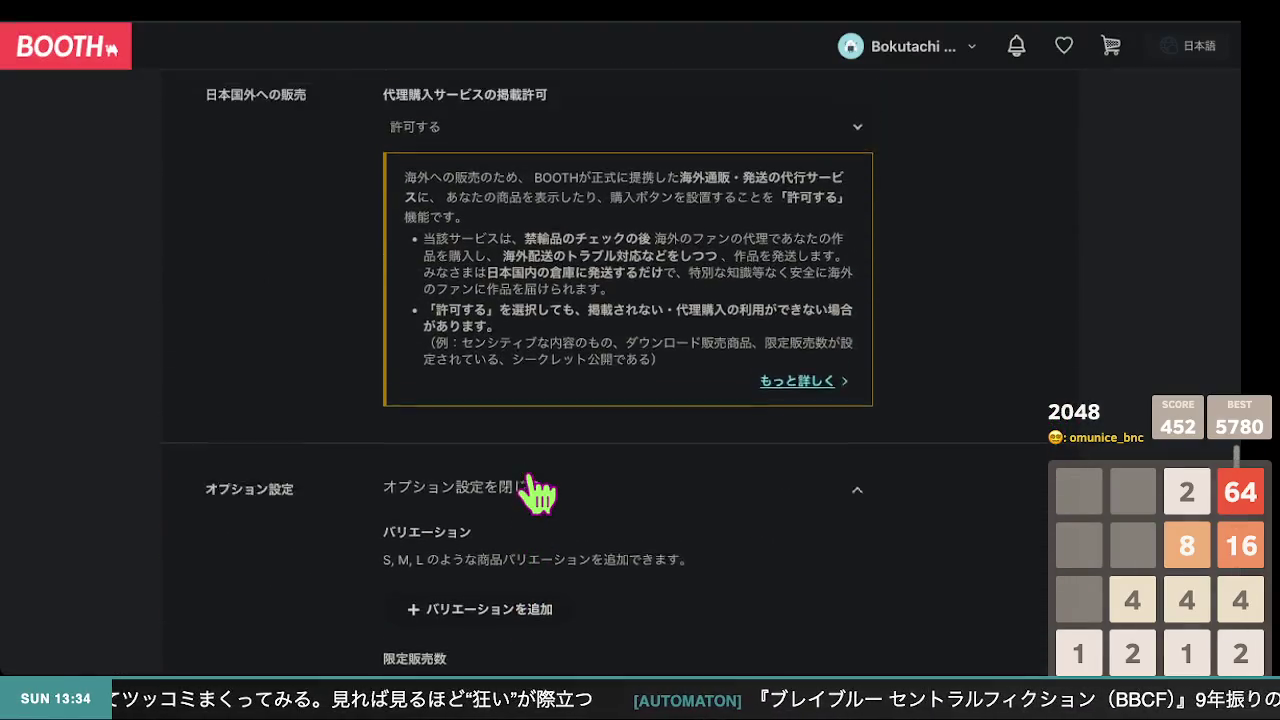
pyautogui.scroll(5, 567, 466)
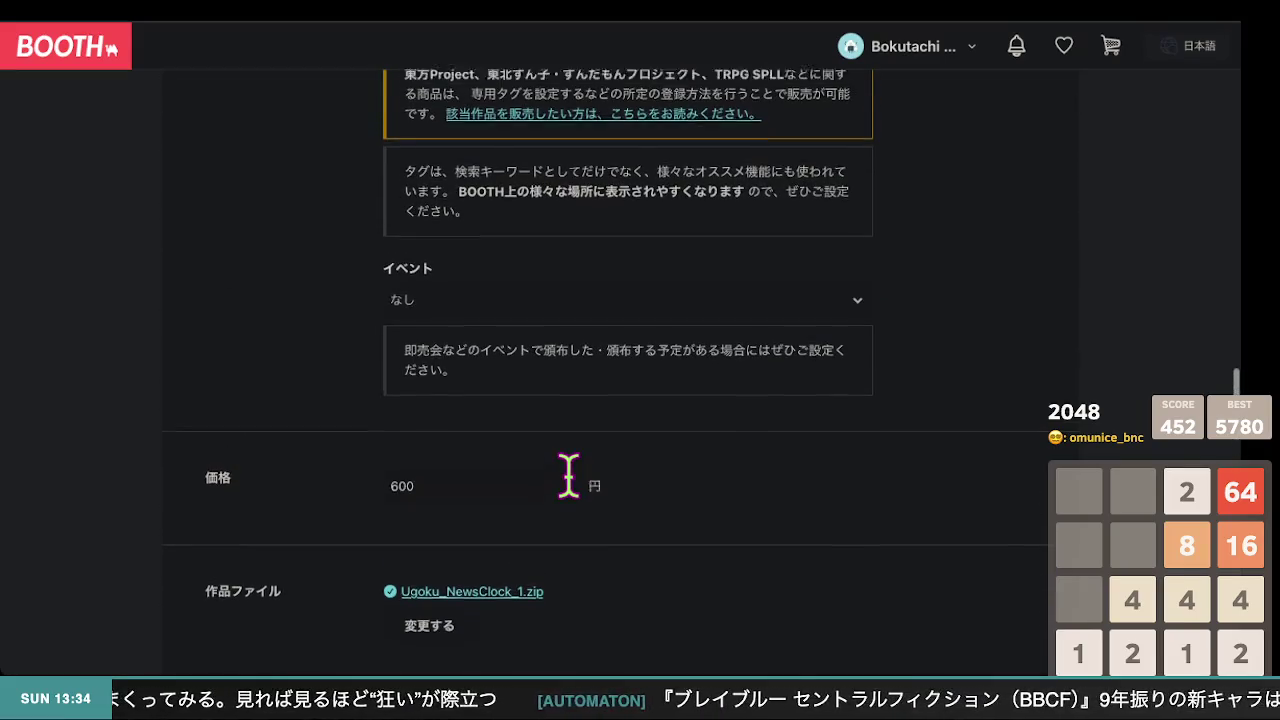
pyautogui.scroll(5, 573, 491)
pyautogui.scroll(-13, 575, 493)
pyautogui.scroll(-7, 578, 495)
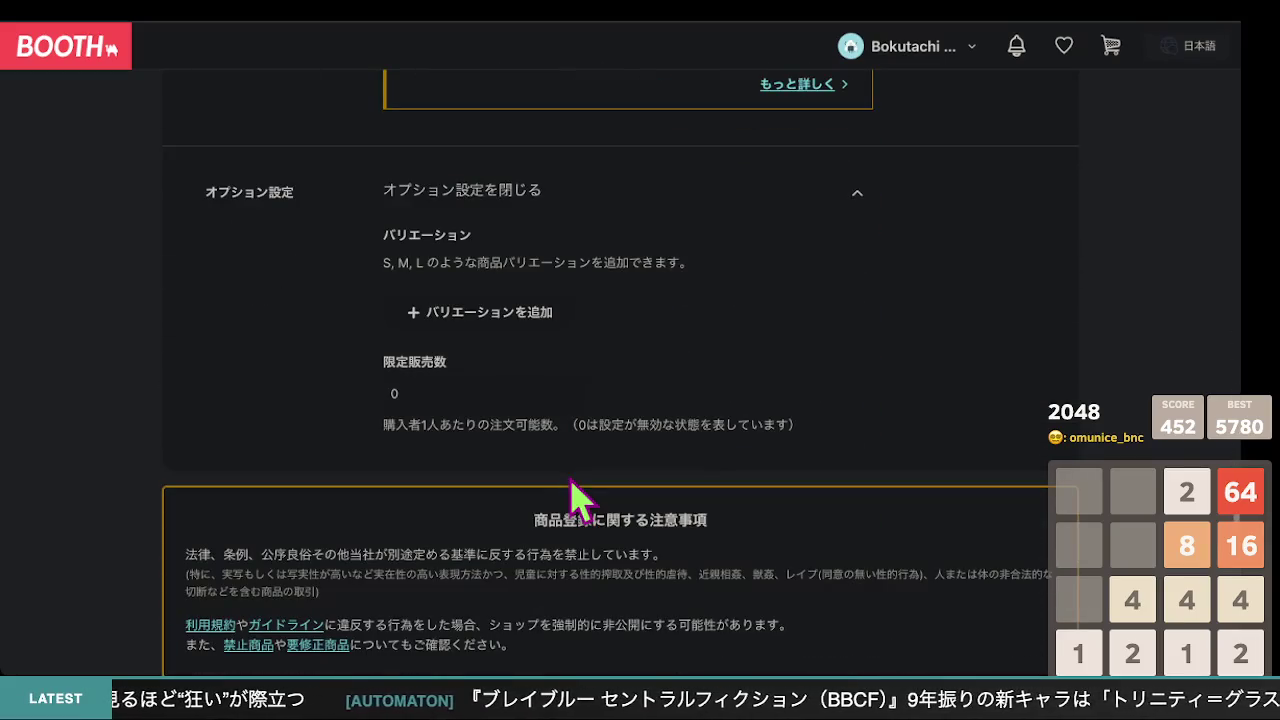
pyautogui.scroll(-1, 578, 495)
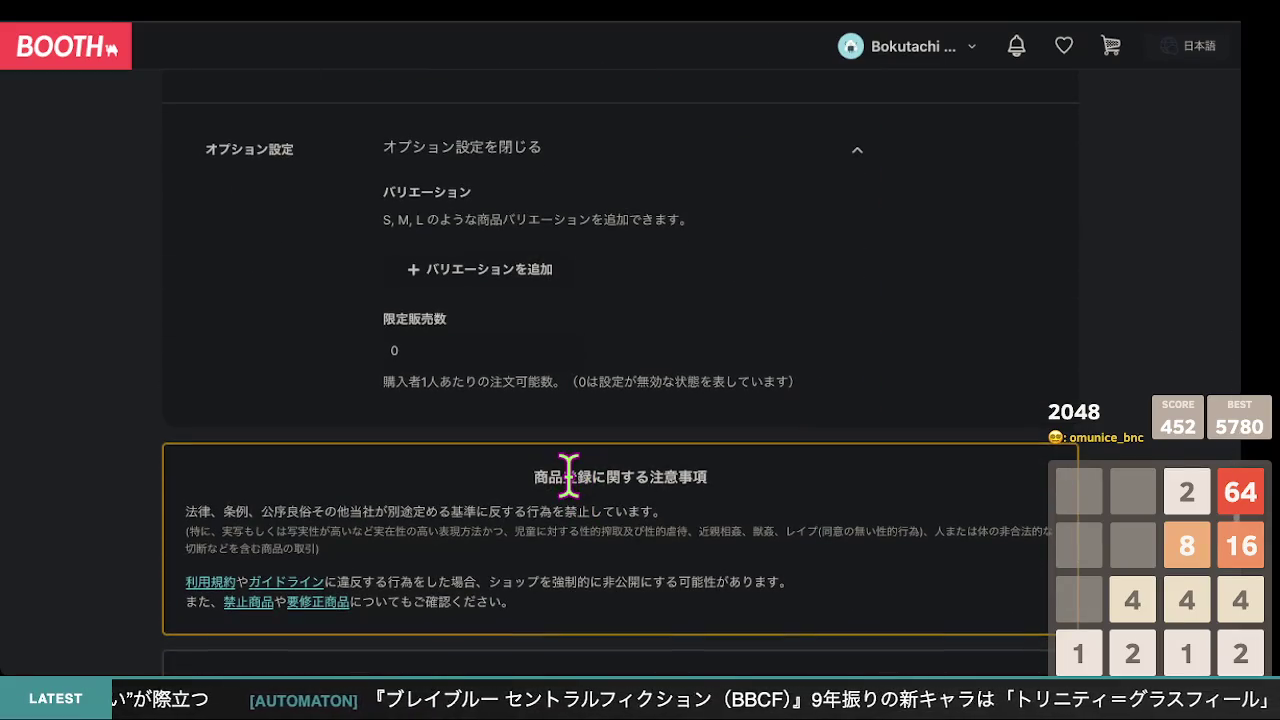
pyautogui.scroll(1, 575, 485)
# Collapse オプション設定 and scroll back up the 商品情報を編集 form
pyautogui.click(548, 288)
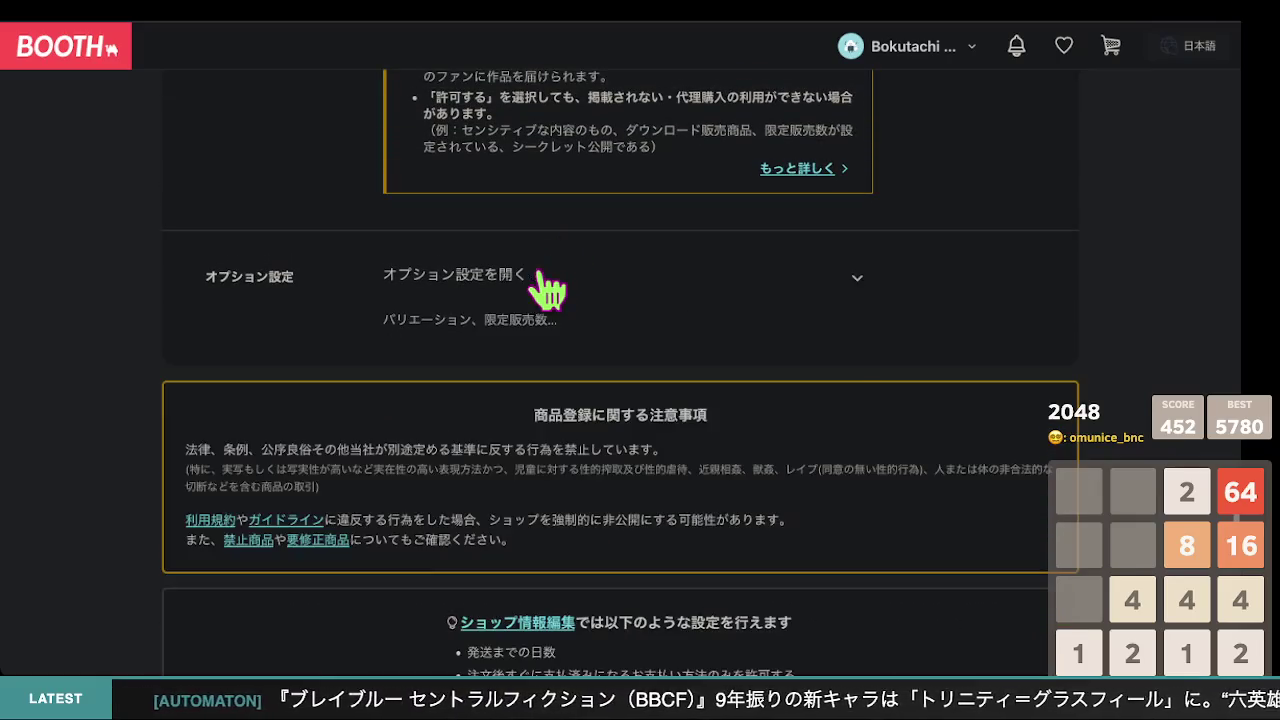
pyautogui.scroll(-5, 851, 400)
pyautogui.scroll(10, 857, 395)
pyautogui.scroll(10, 855, 395)
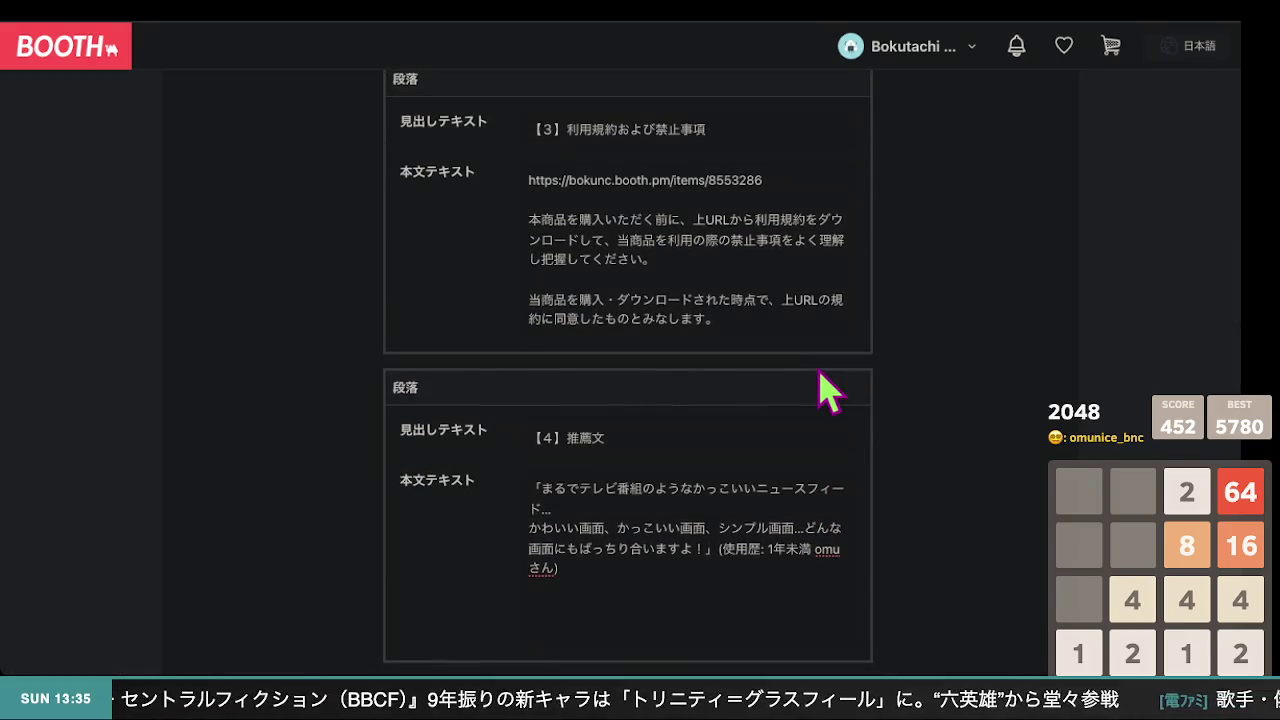
pyautogui.scroll(6, 320, 145)
pyautogui.scroll(5, 318, 140)
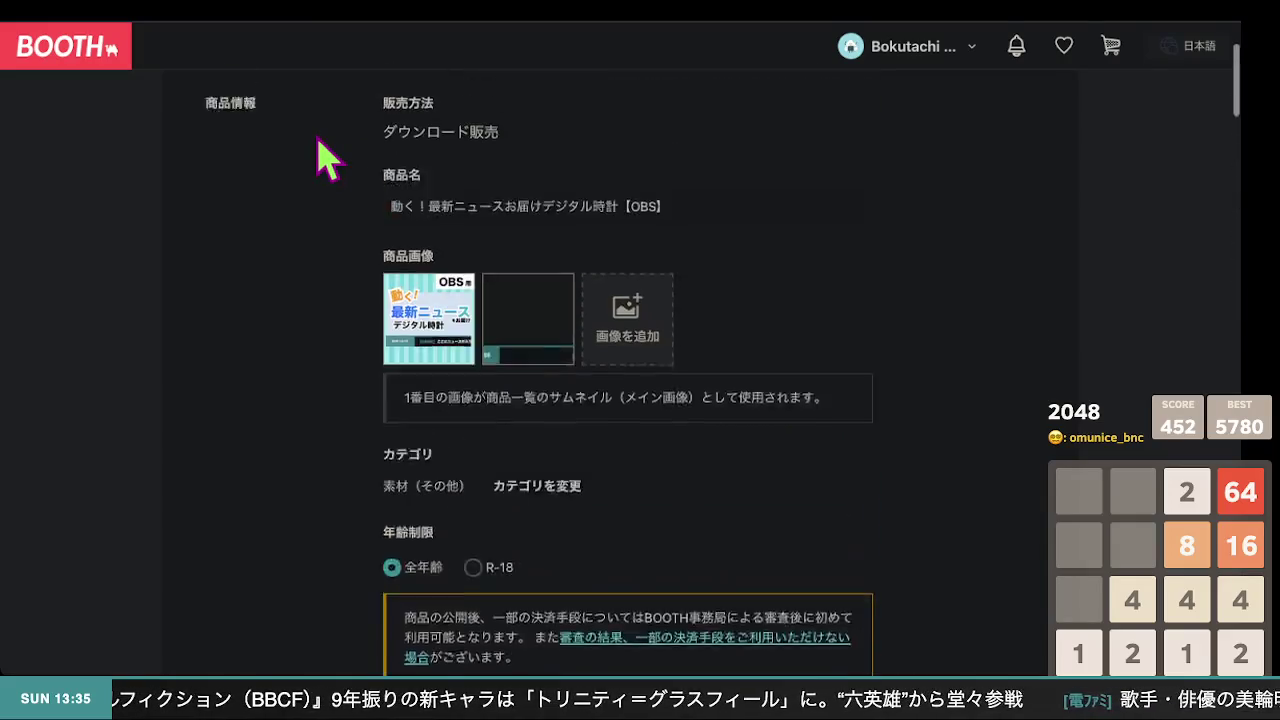
pyautogui.scroll(-10, 318, 140)
pyautogui.scroll(10, 320, 145)
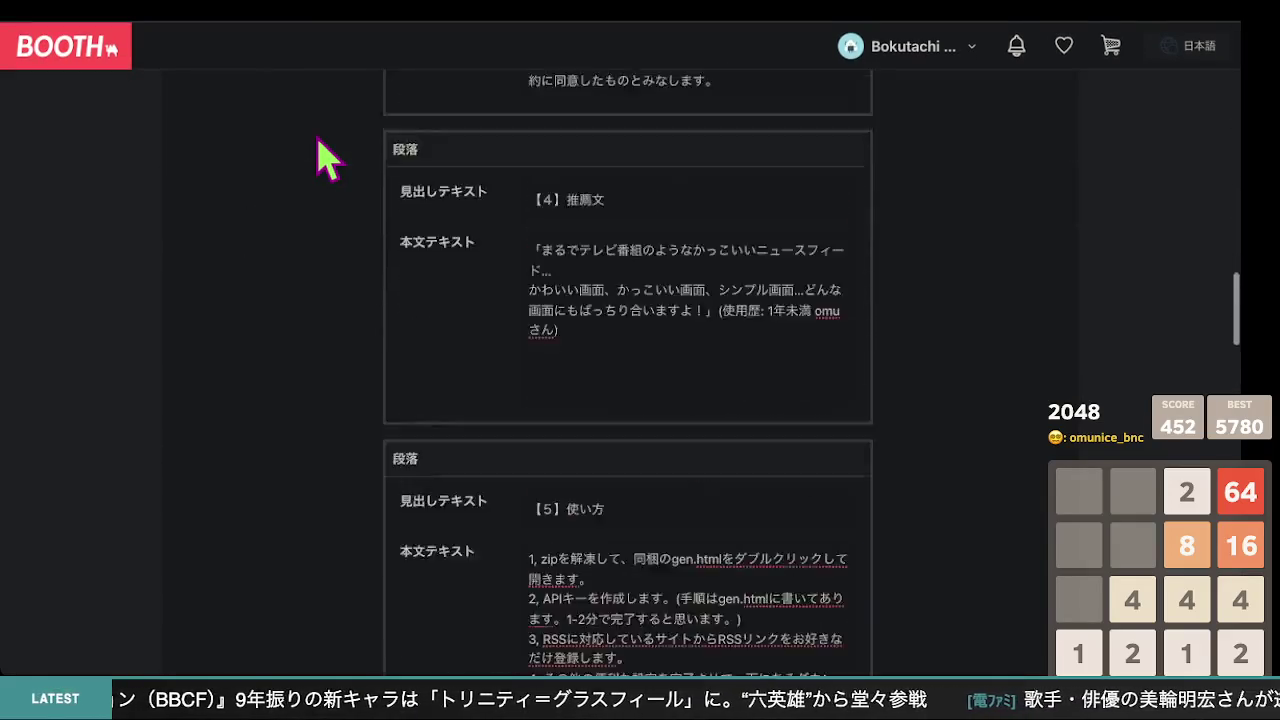
# Go back to 商品管理 and reload so the news-clock item shows 公開中 at ¥600
pyautogui.click(978, 58)
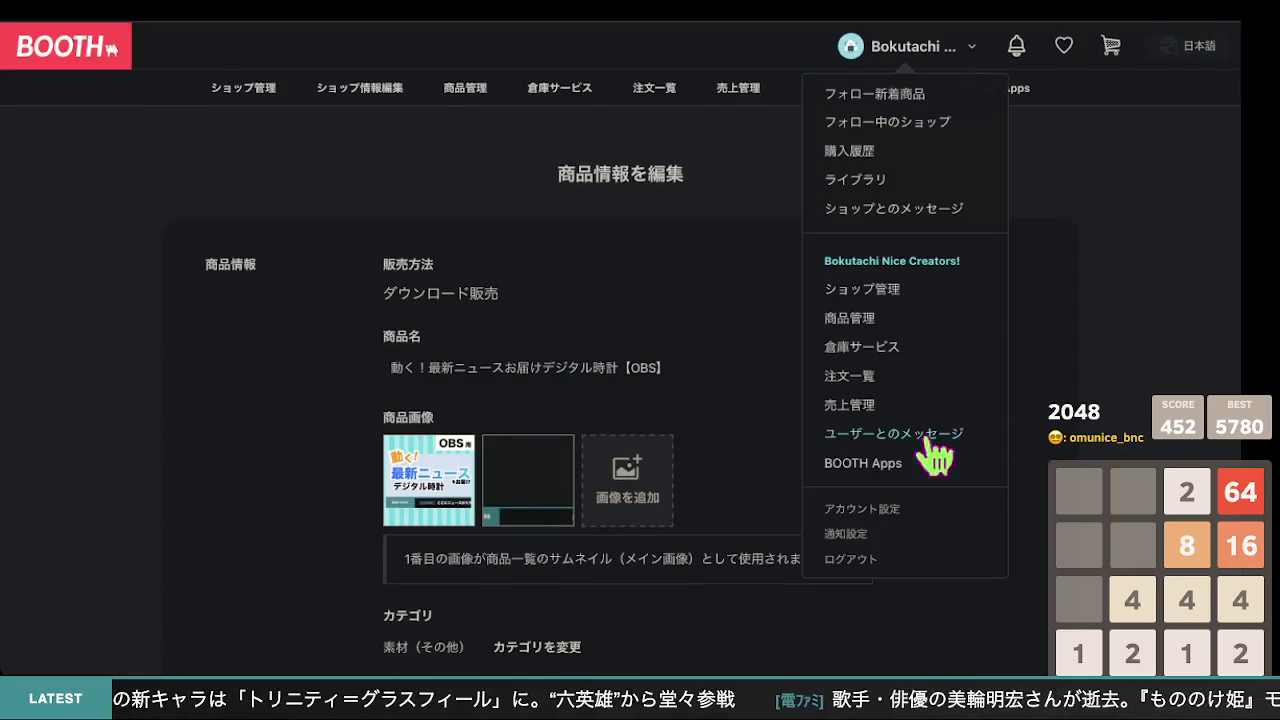
pyautogui.click(720, 322)
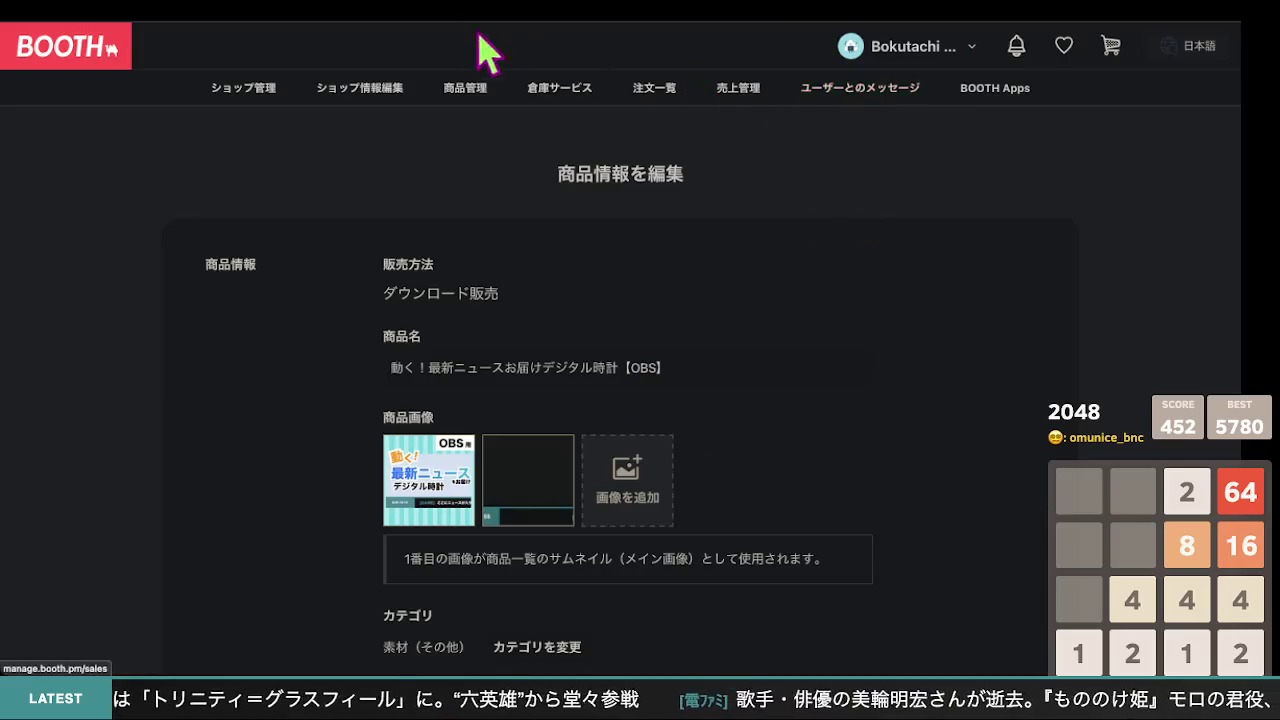
pyautogui.hotkey('alt', 'Left')
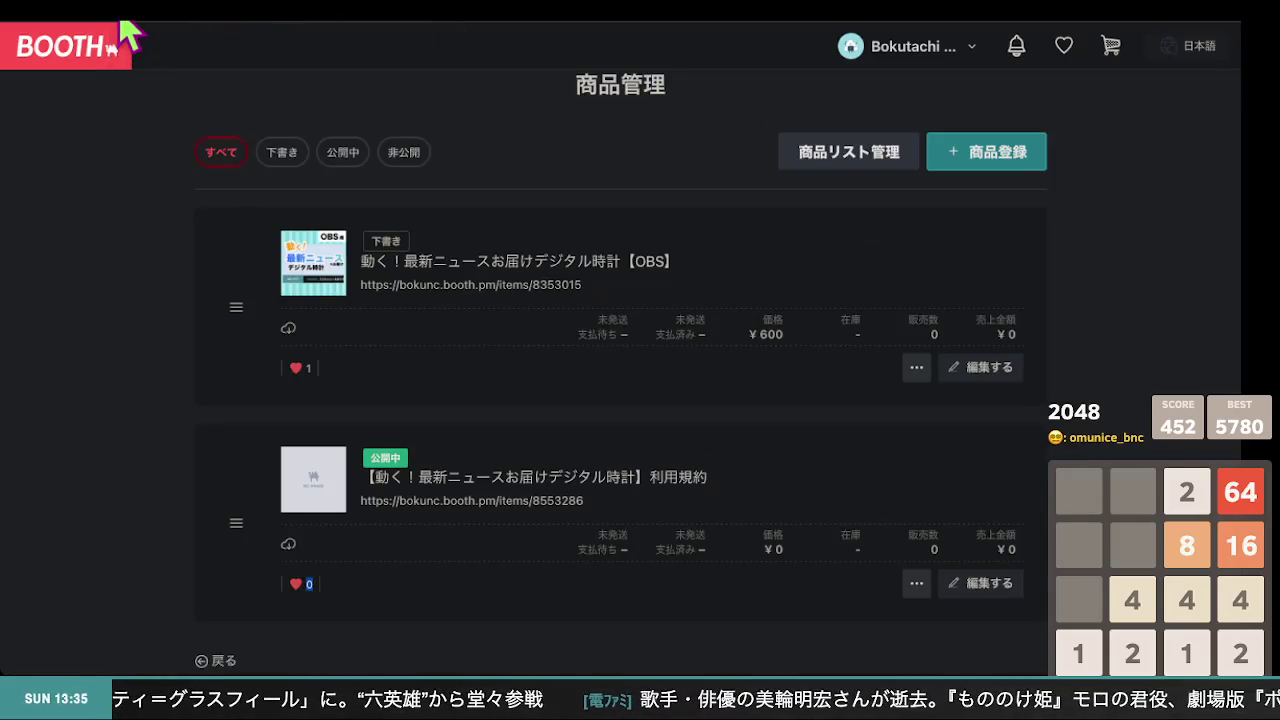
pyautogui.press('F5')
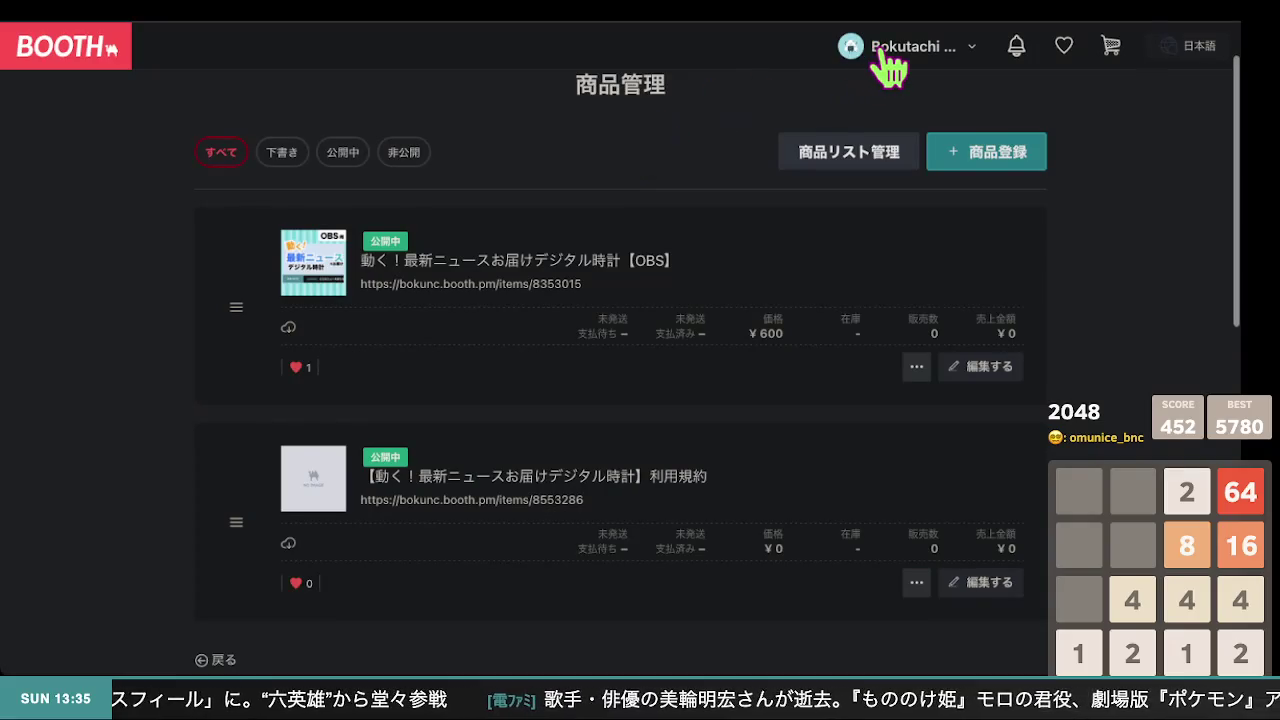
pyautogui.moveTo(891, 55)
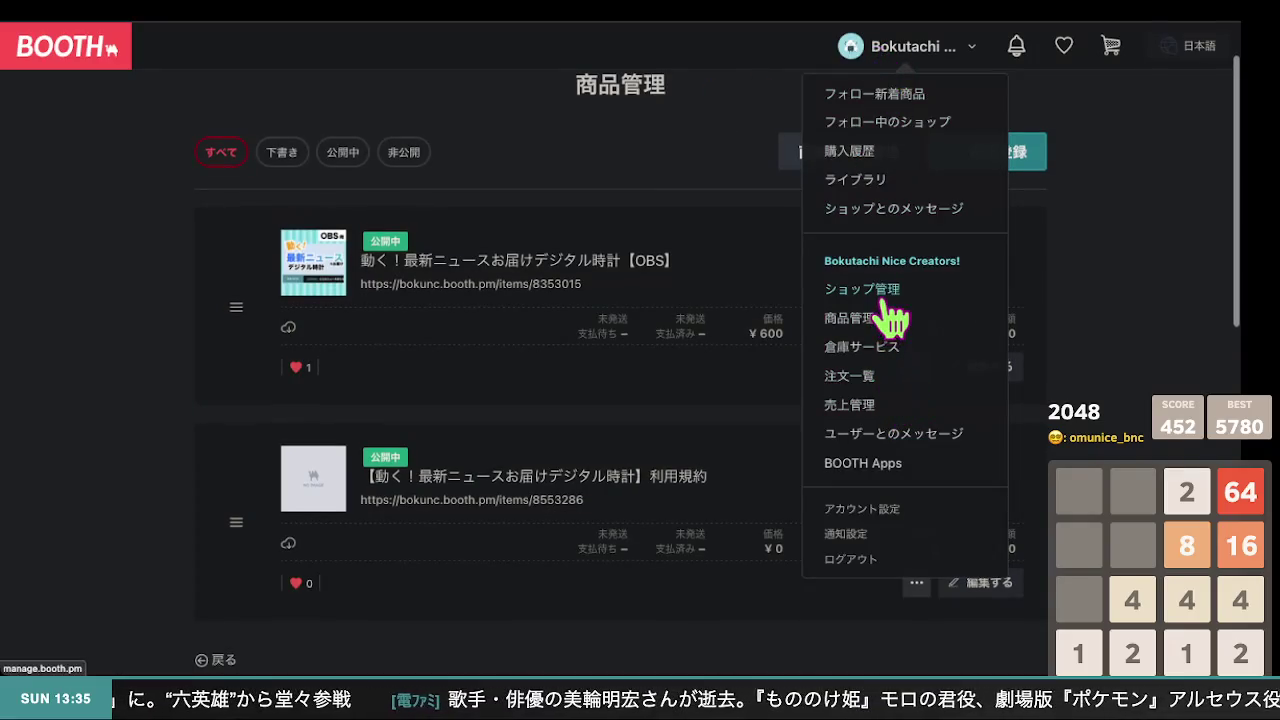
pyautogui.click(890, 293)
# Open the shop's public page from the shop management dashboard
pyautogui.scroll(-2, 194, 314)
pyautogui.scroll(2, 194, 314)
pyautogui.click(335, 216)
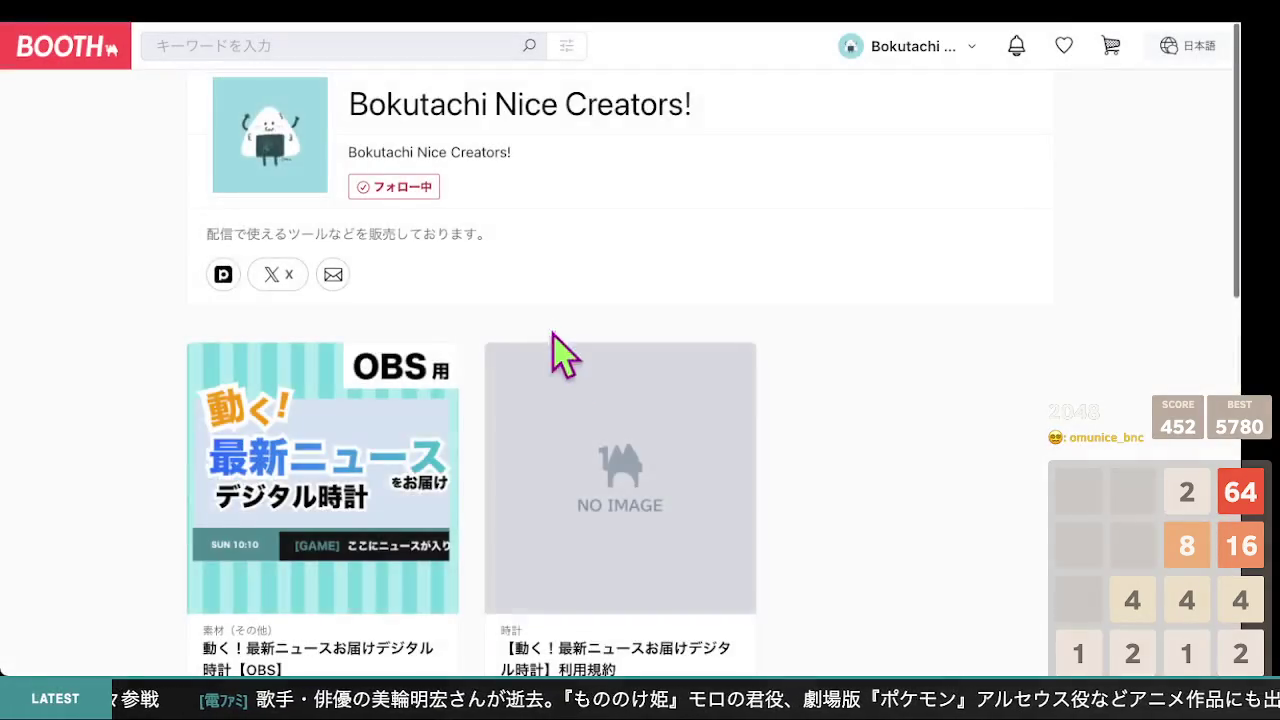
pyautogui.scroll(-3, 565, 360)
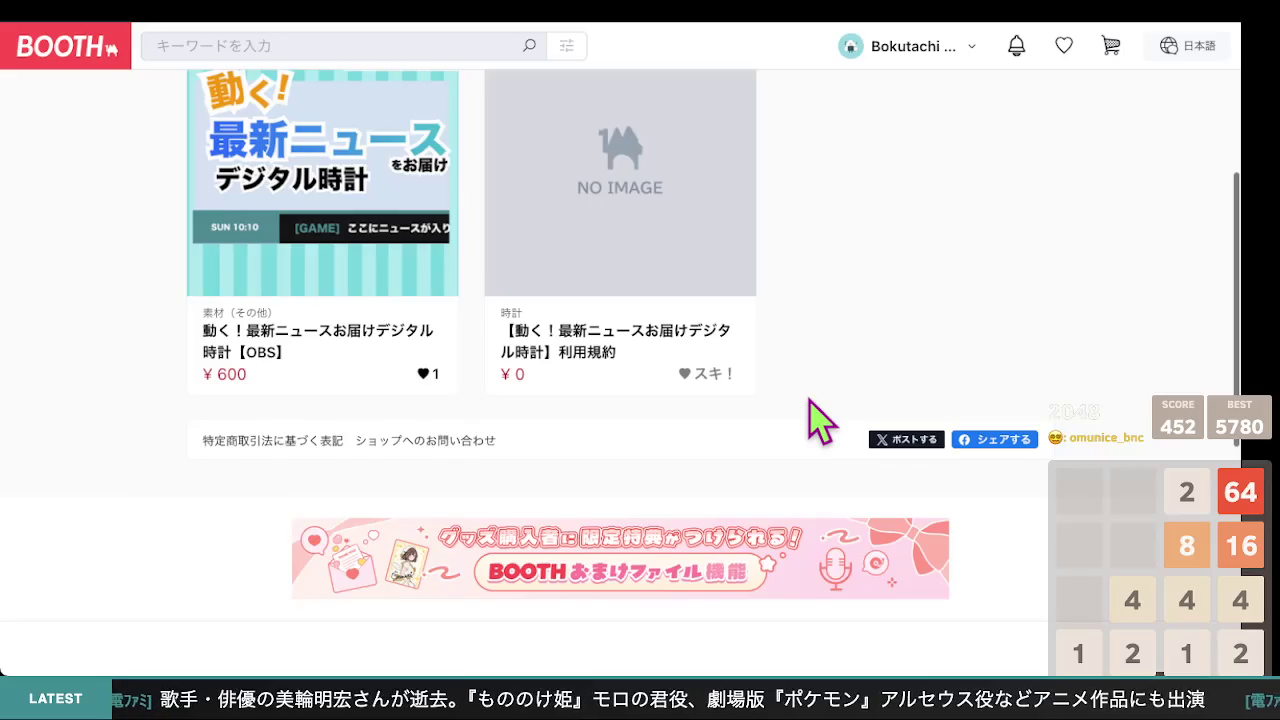
pyautogui.scroll(1, 810, 400)
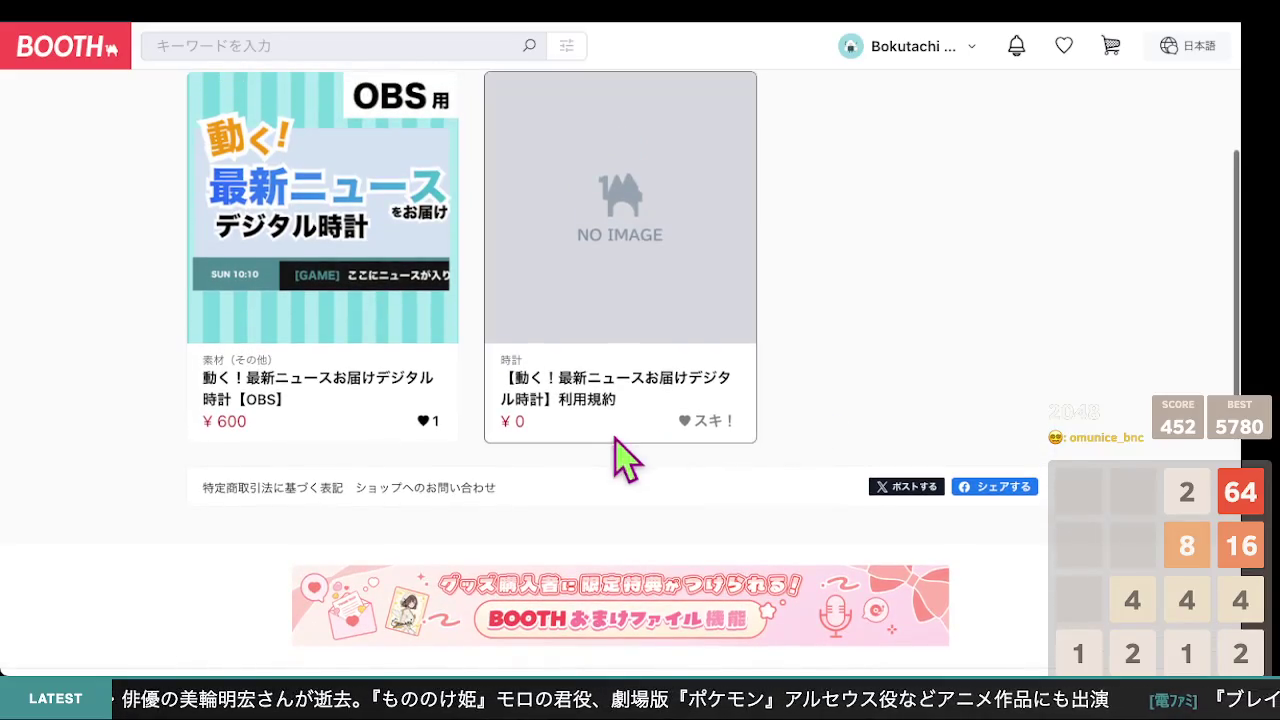
# Like the ¥0 利用規約 item and open its スキを管理 dialog
pyautogui.click(705, 421)
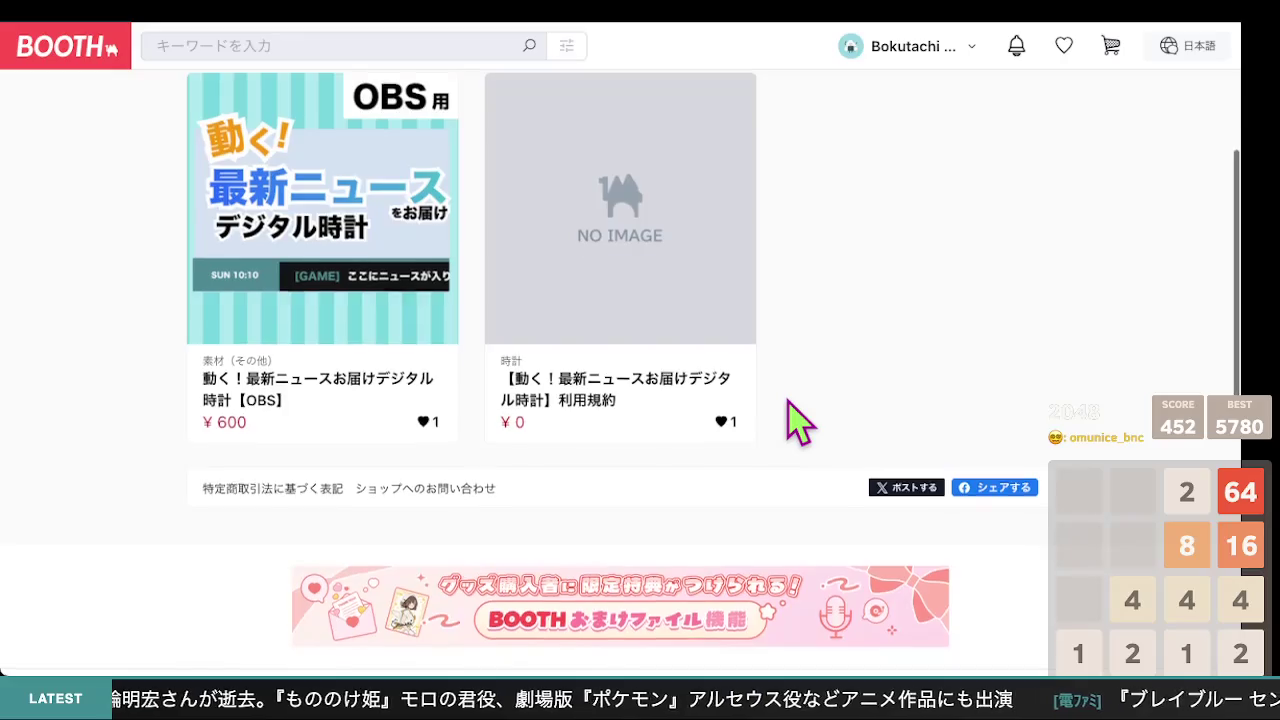
pyautogui.scroll(2, 800, 425)
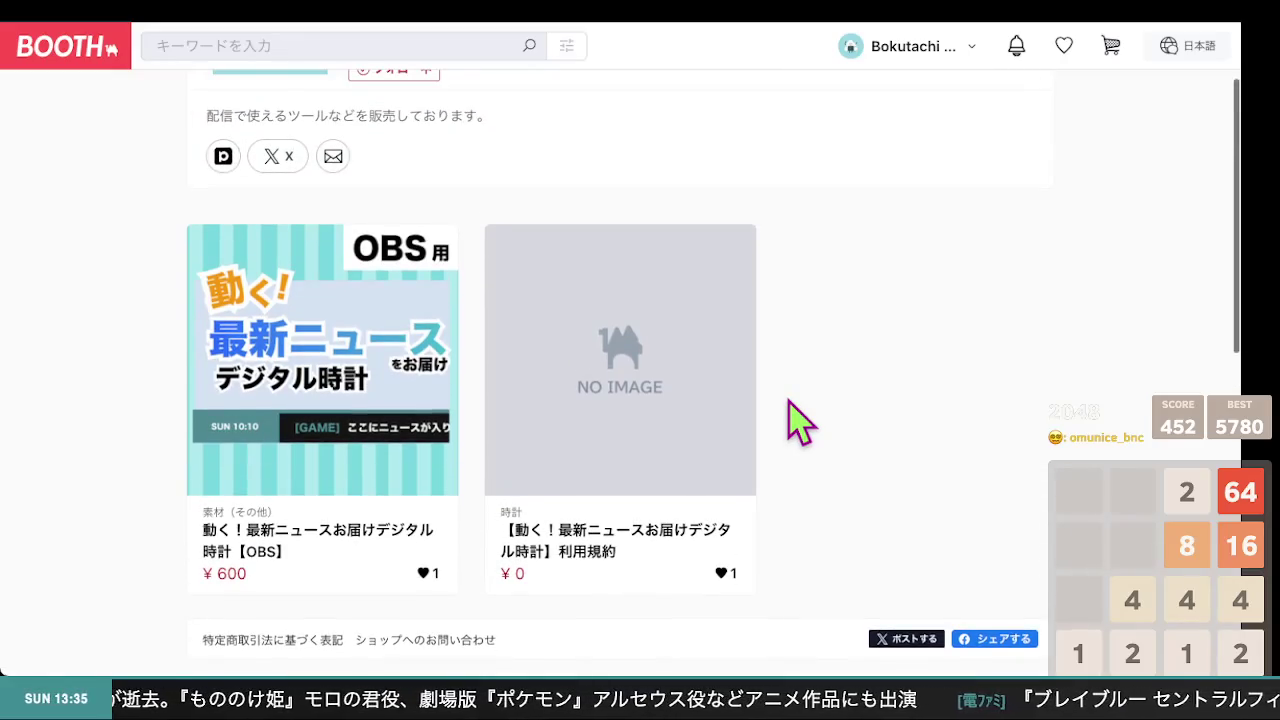
pyautogui.scroll(-1, 420, 485)
pyautogui.click(720, 498)
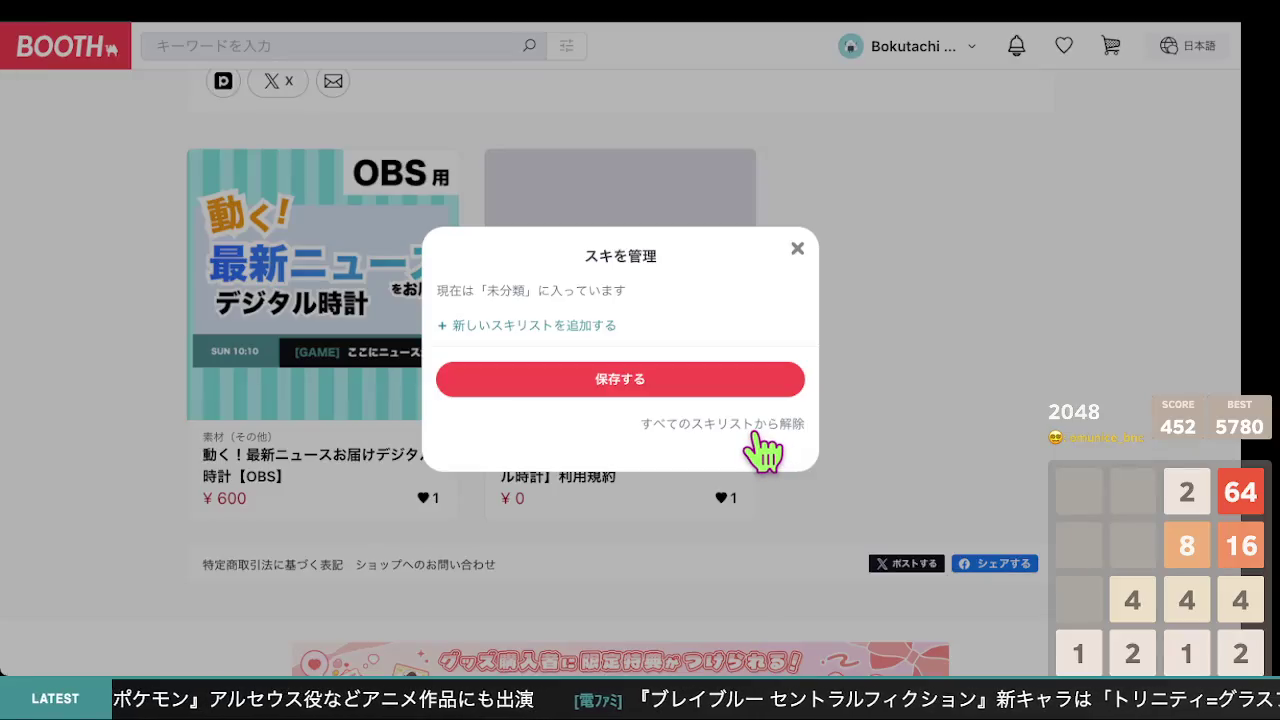
# Remove the ¥0 利用規約 item from all like lists and confirm with OK
pyautogui.click(754, 428)
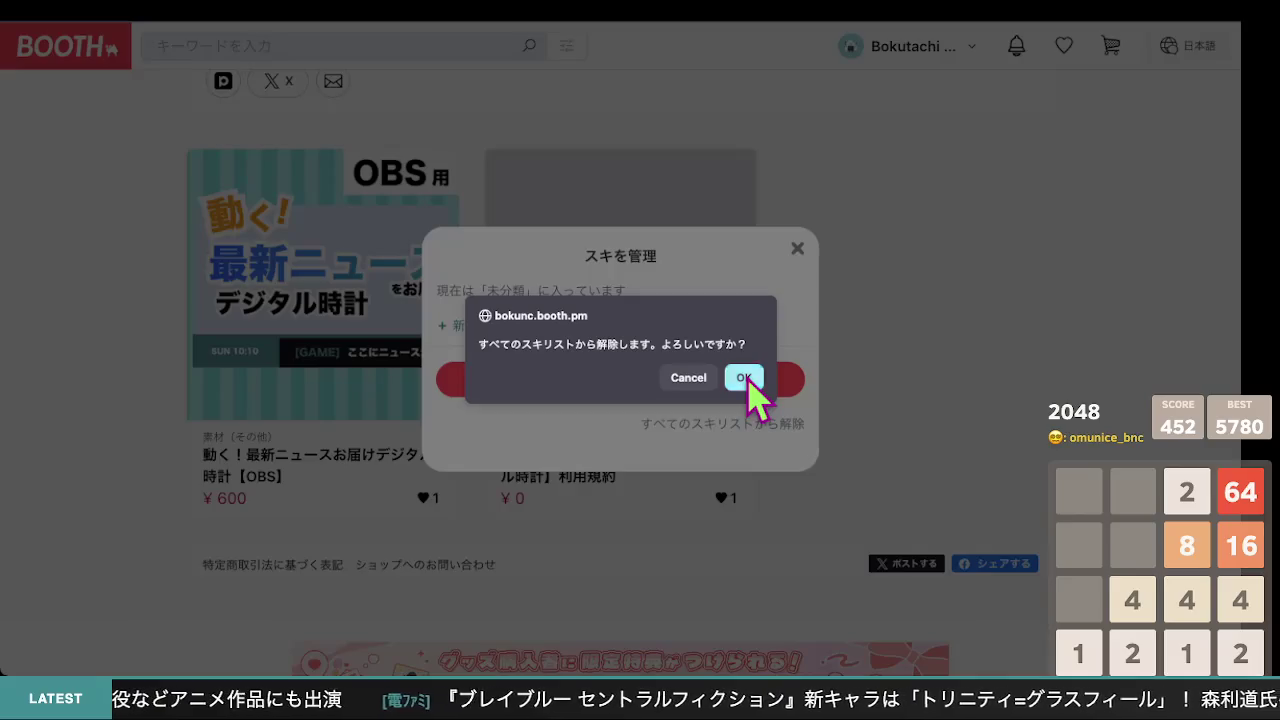
pyautogui.click(745, 378)
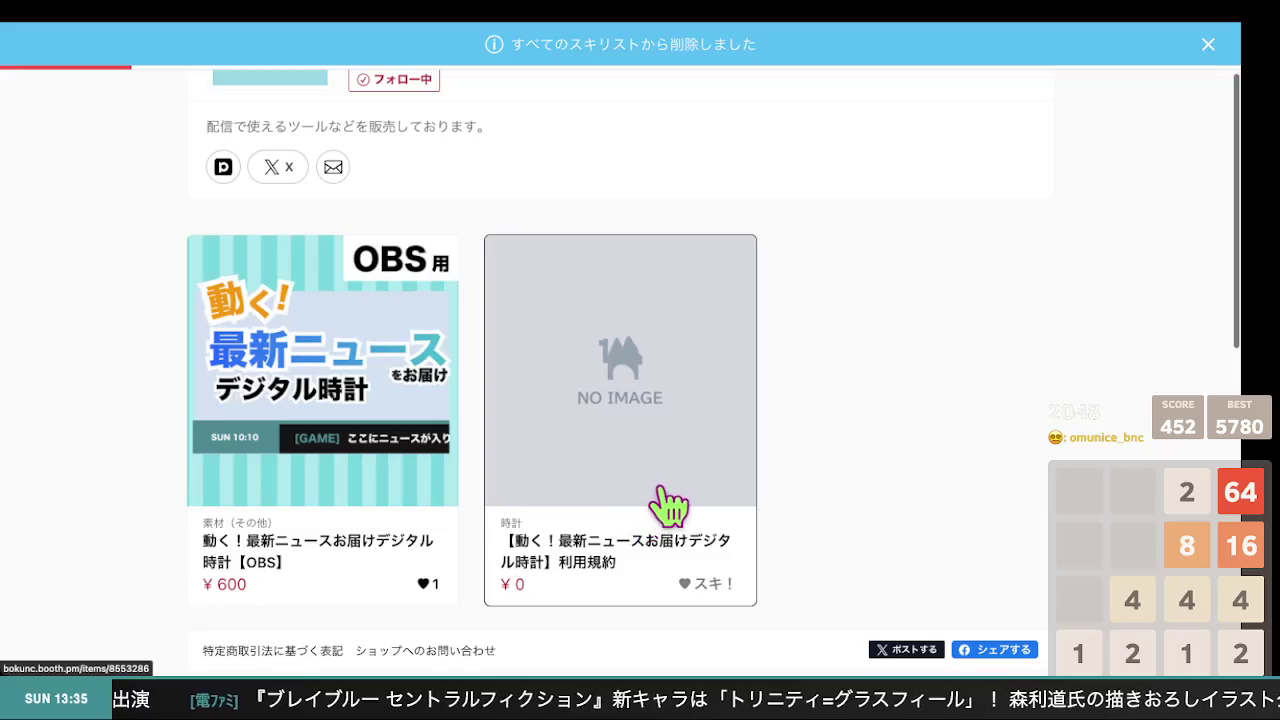
pyautogui.scroll(-1, 690, 500)
pyautogui.scroll(-1, 690, 500)
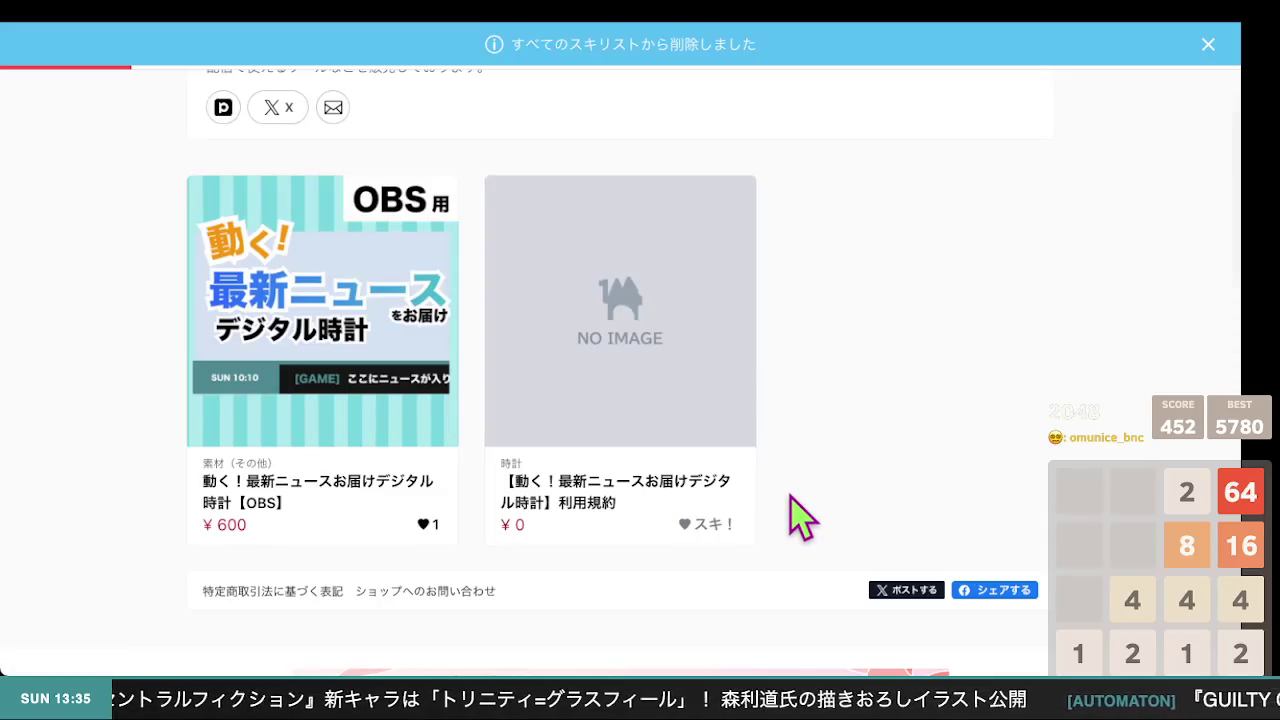
pyautogui.scroll(-1, 789, 496)
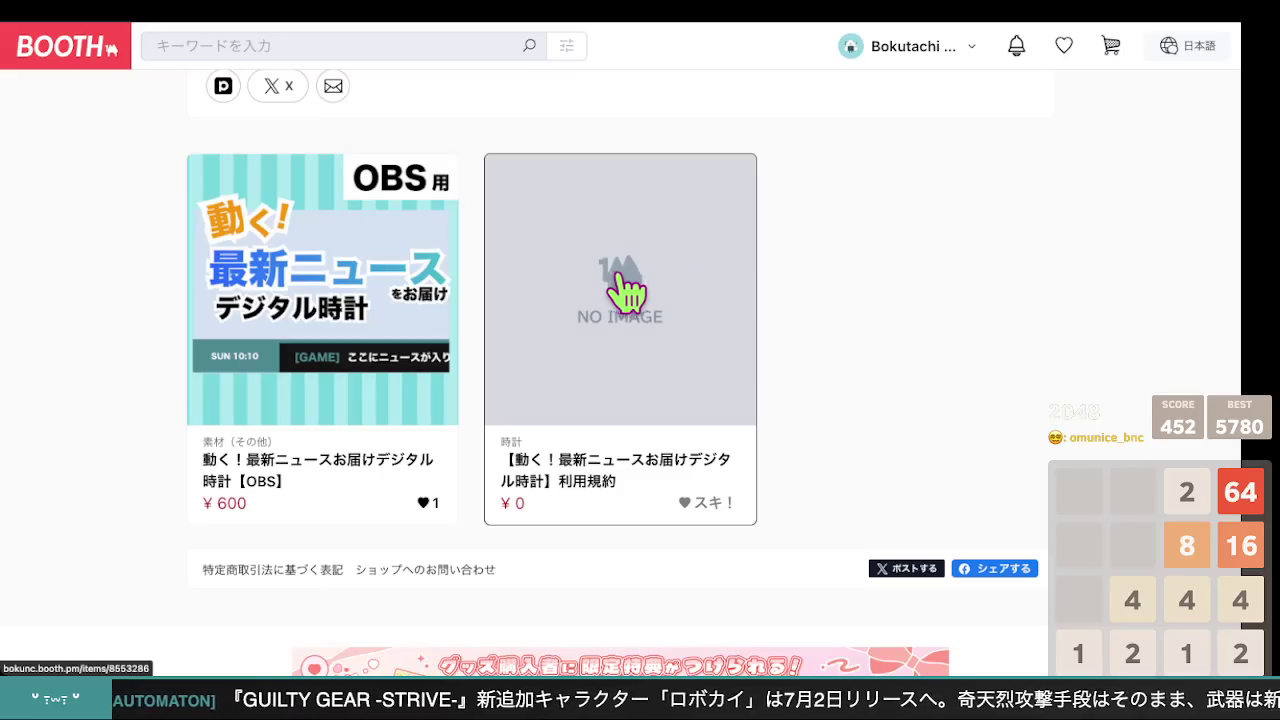
pyautogui.scroll(3, 843, 337)
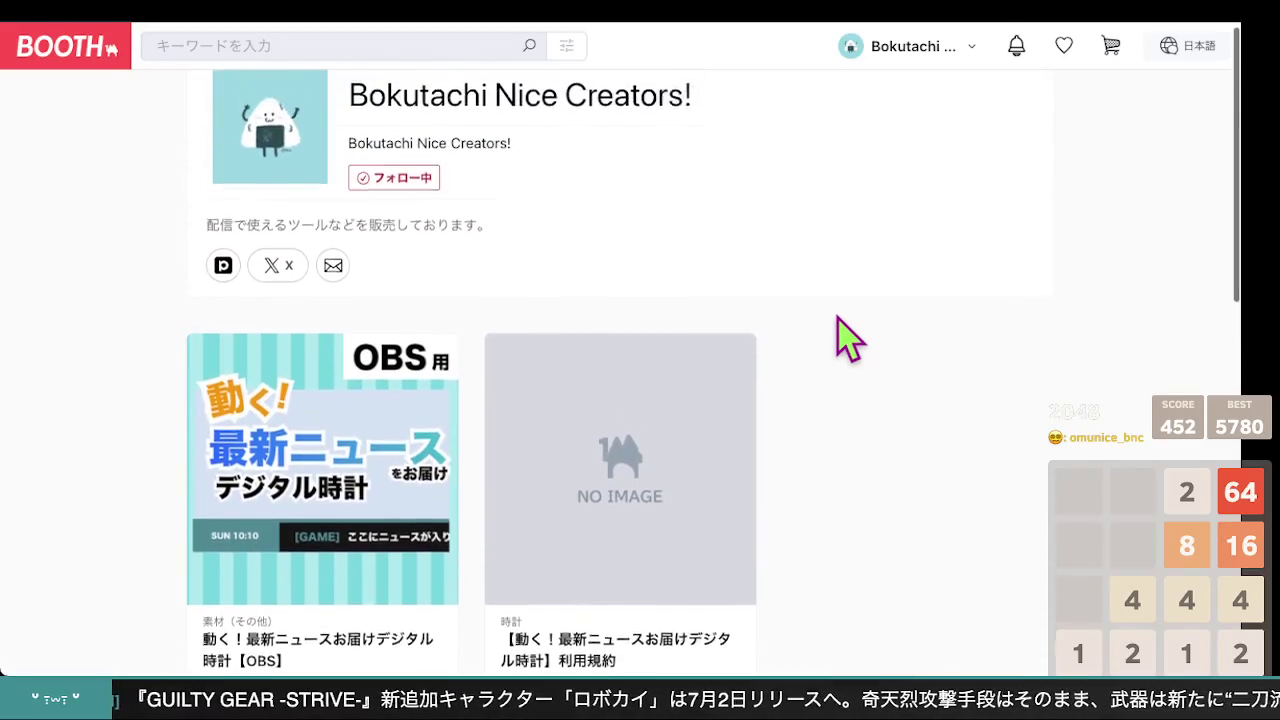
pyautogui.scroll(-5, 843, 337)
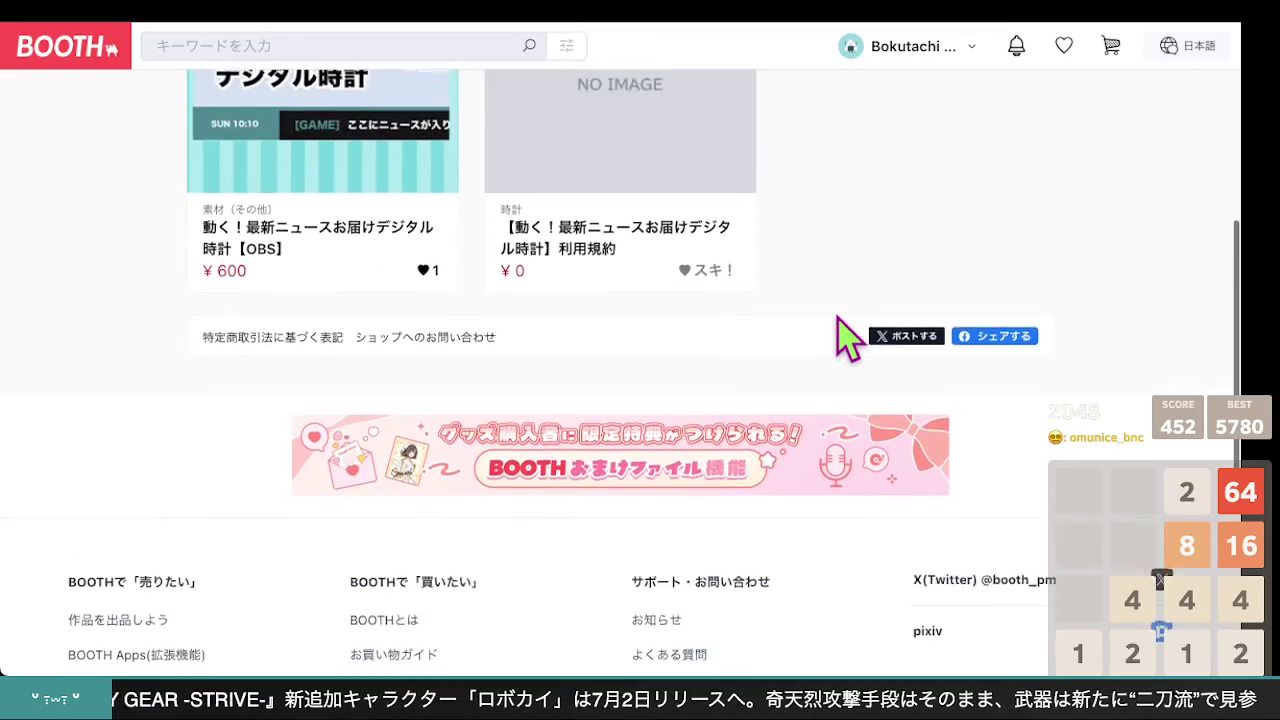
pyautogui.scroll(2, 843, 337)
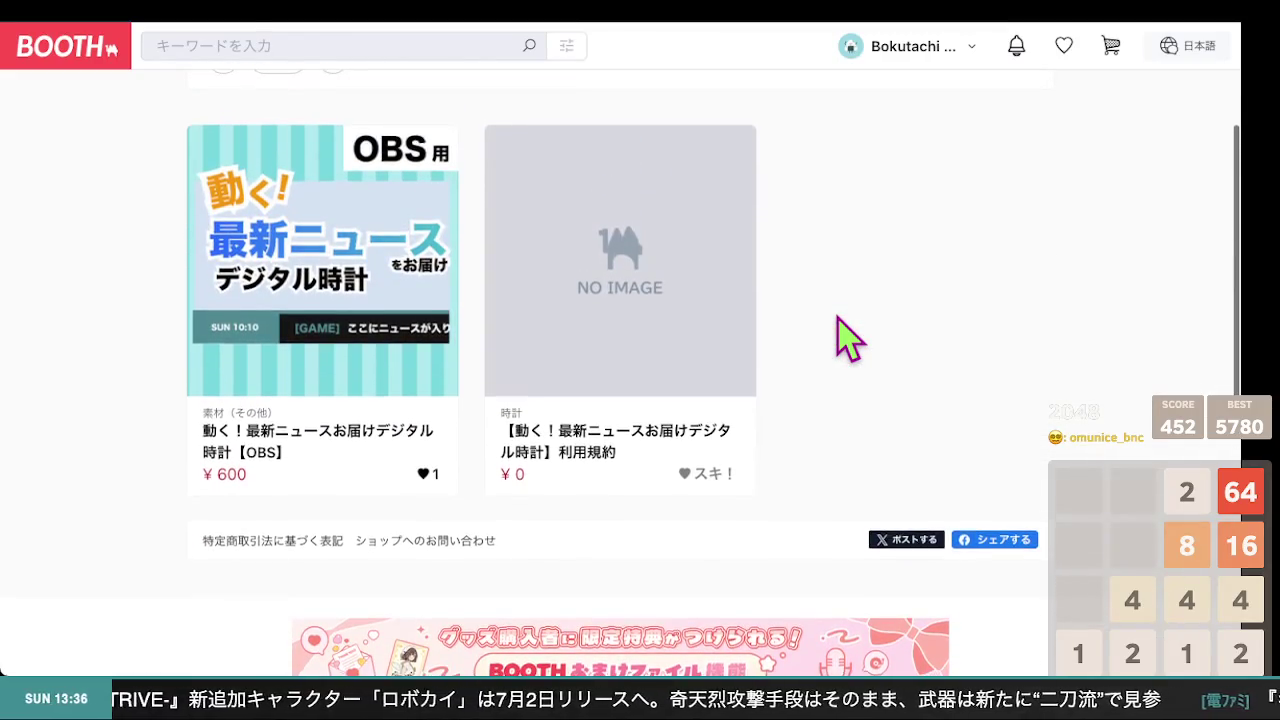
pyautogui.scroll(3, 843, 337)
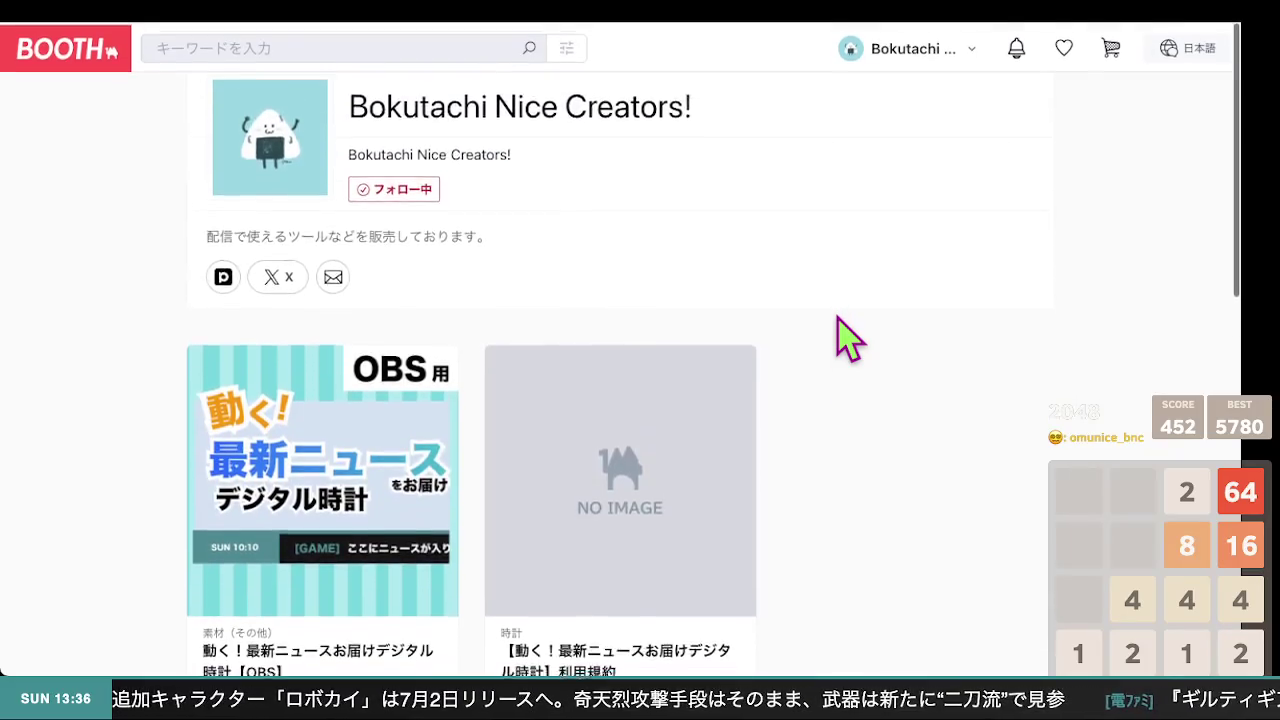
pyautogui.scroll(-2, 843, 337)
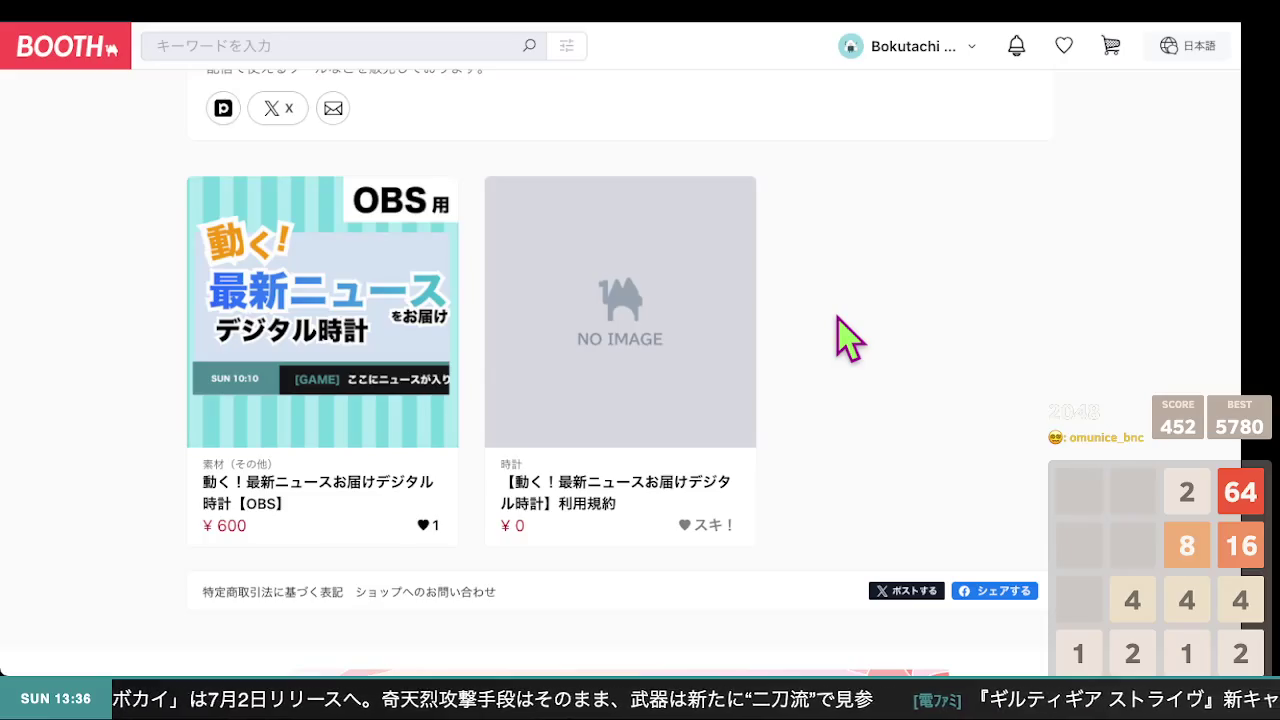
pyautogui.scroll(2, 845, 336)
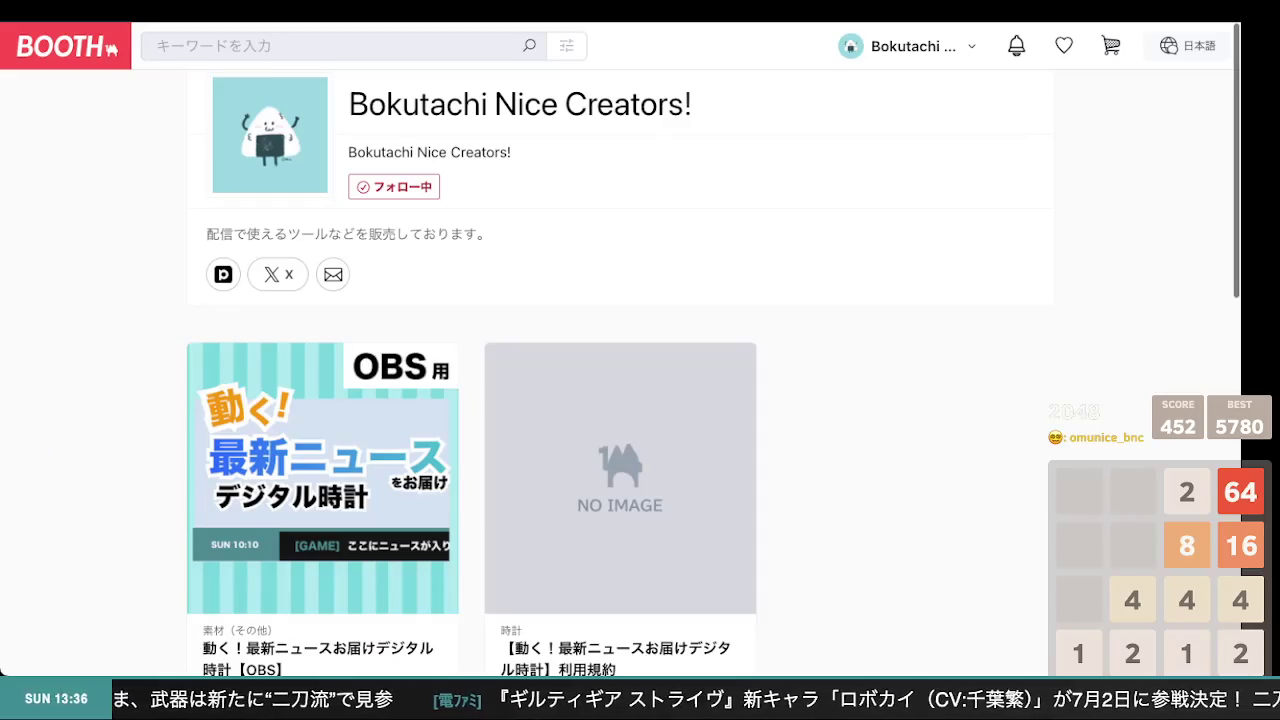
pyautogui.scroll(-2, 620, 370)
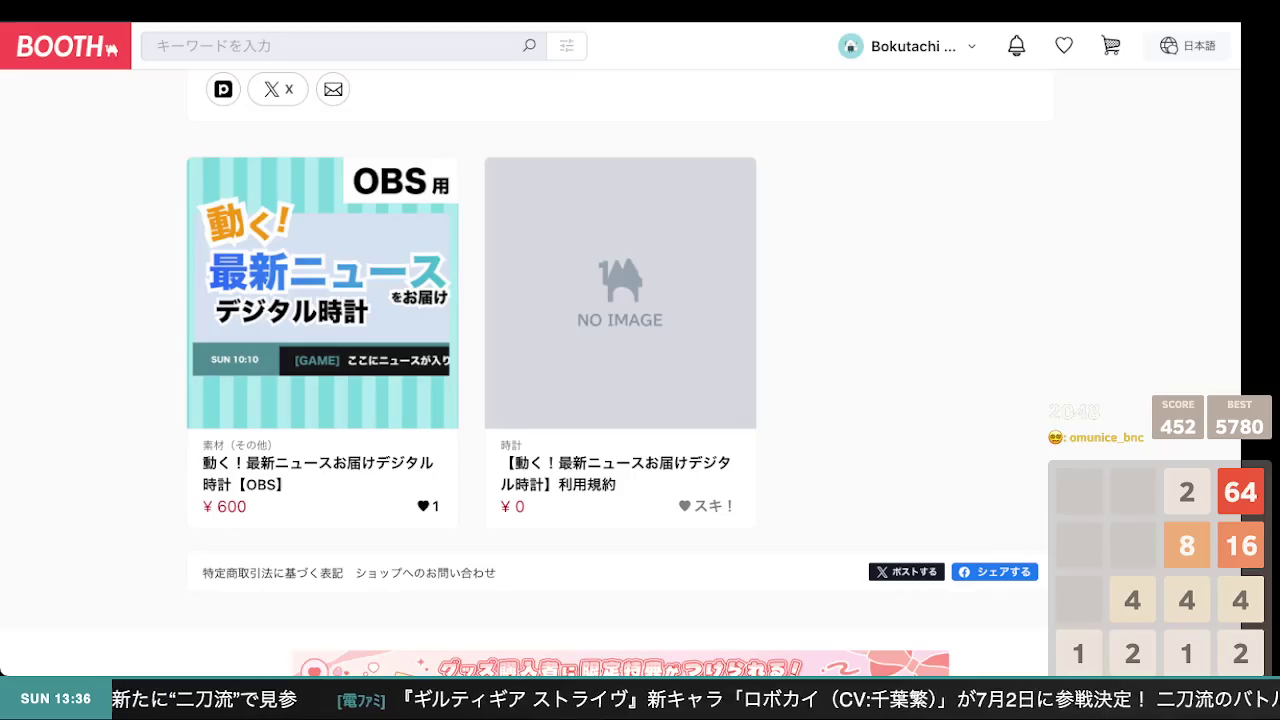